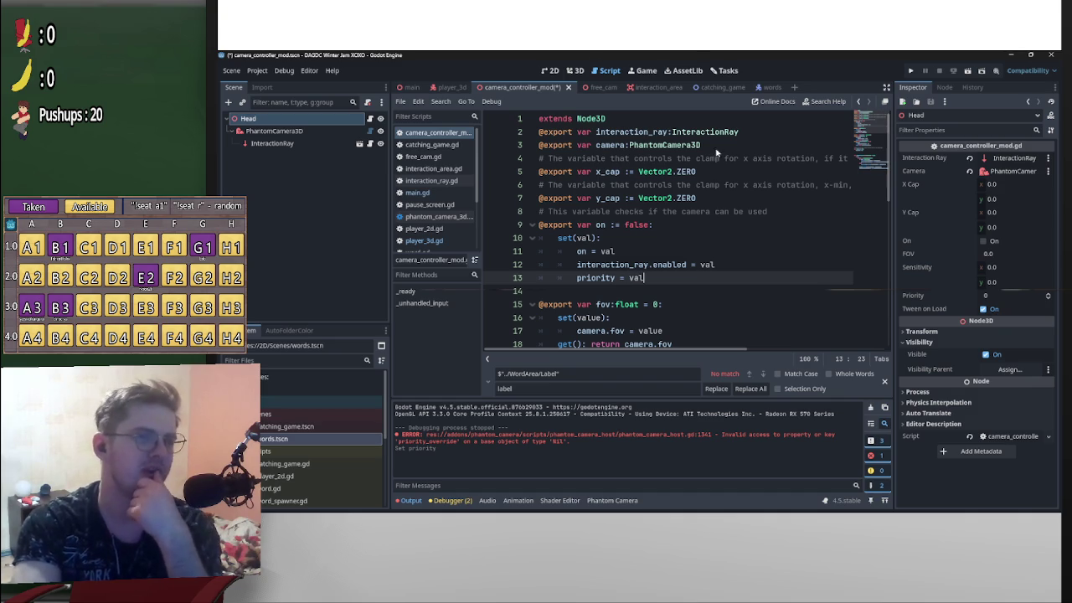
# - Scroll through the camera_controller_mod script to review it
pyautogui.scroll(-3, 645, 249)
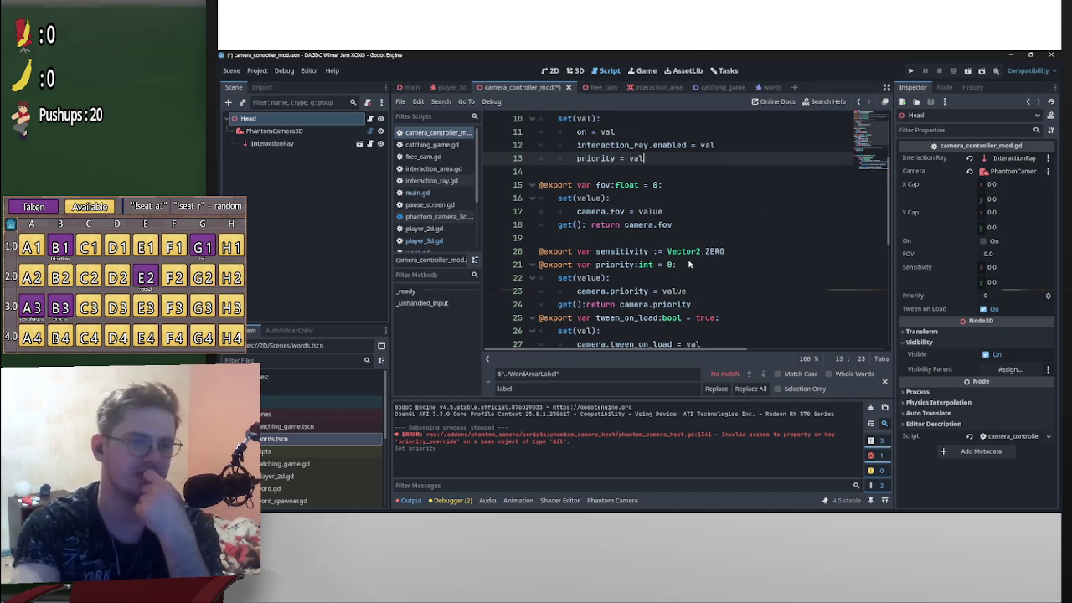
pyautogui.scroll(-3, 688, 259)
pyautogui.scroll(1, 688, 264)
pyautogui.scroll(5, 687, 265)
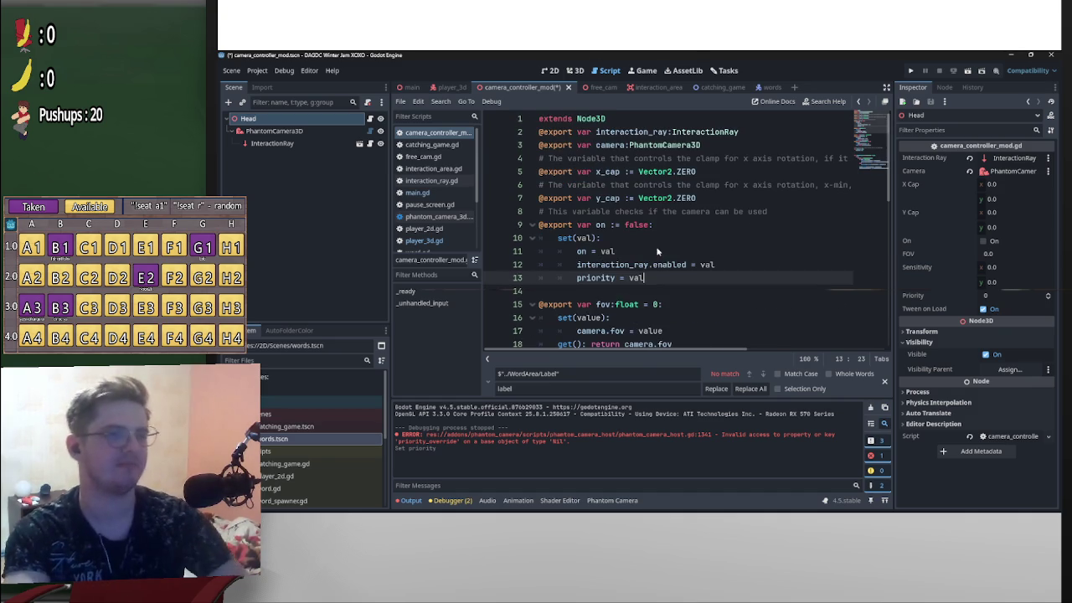
pyautogui.scroll(-1, 654, 270)
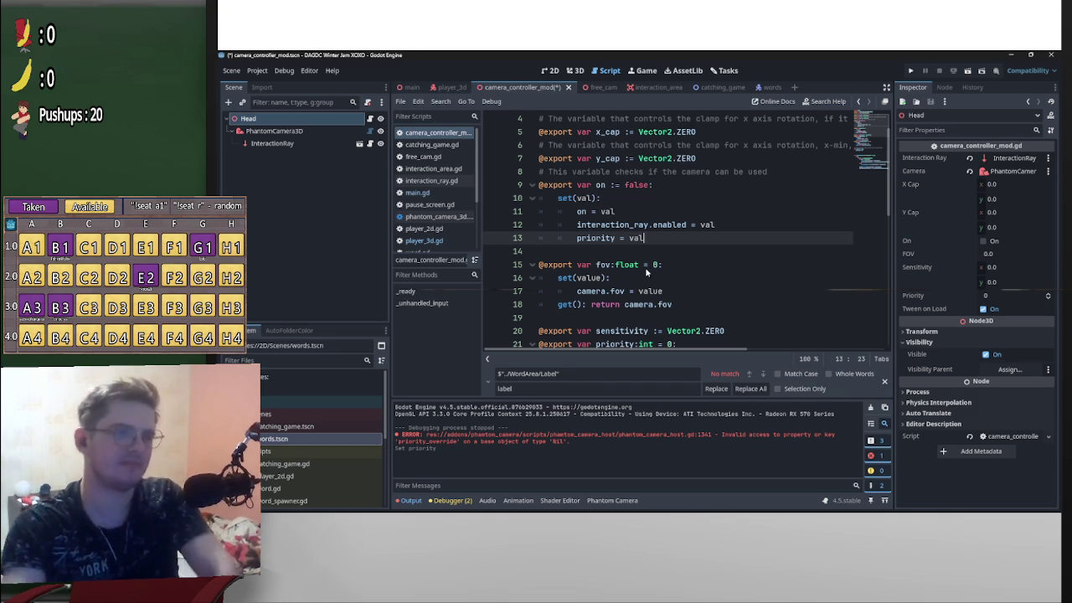
# - Review the player_3d script, briefly hiding and restoring the Output panel
pyautogui.click(450, 88)
pyautogui.scroll(-6, 564, 234)
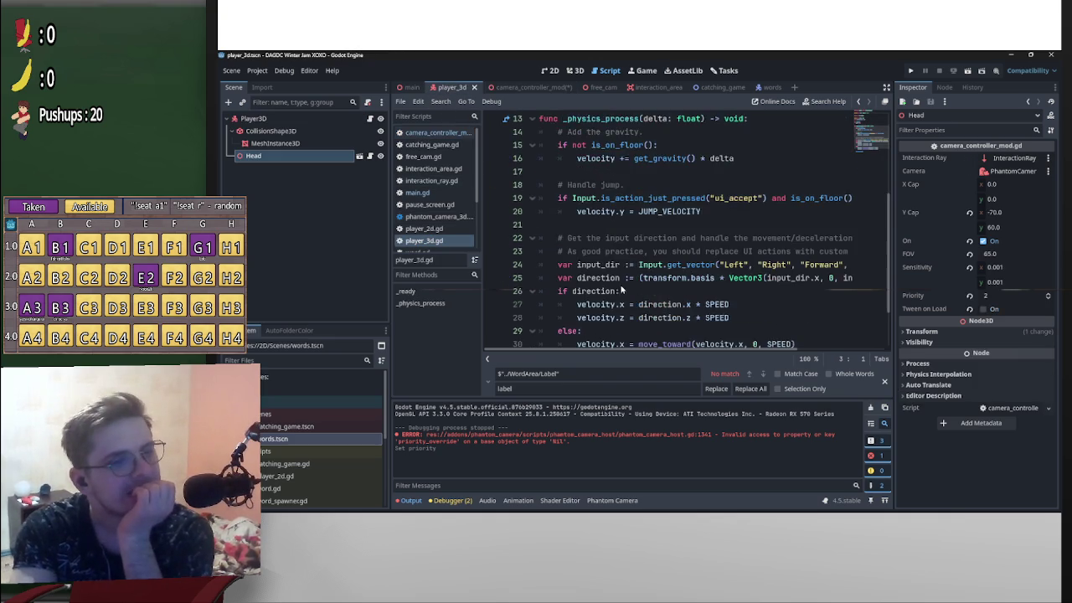
pyautogui.scroll(5, 703, 302)
pyautogui.scroll(-4, 724, 298)
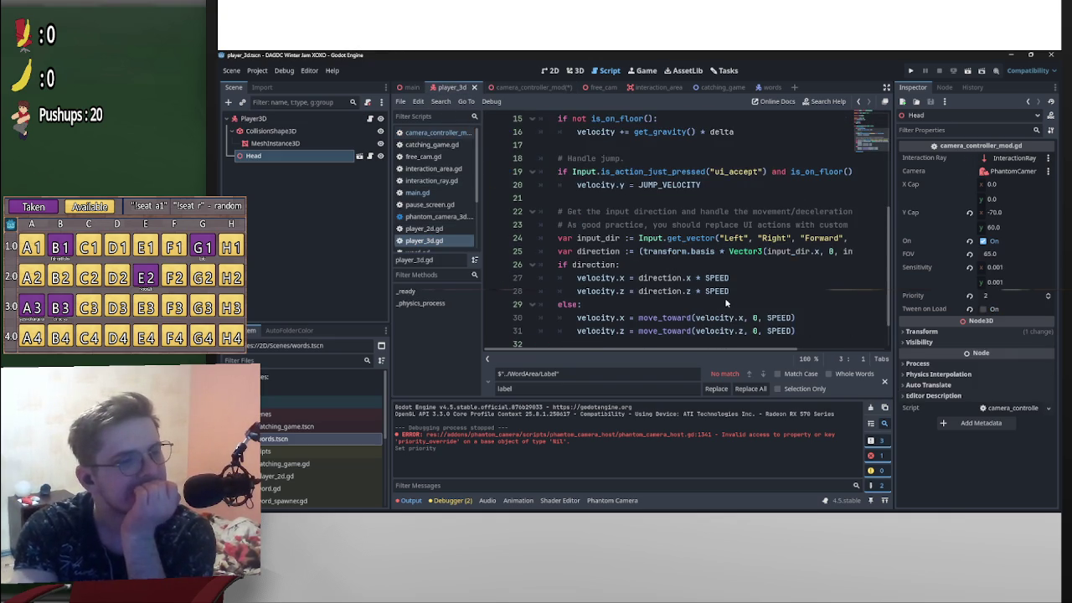
pyautogui.scroll(-1, 724, 297)
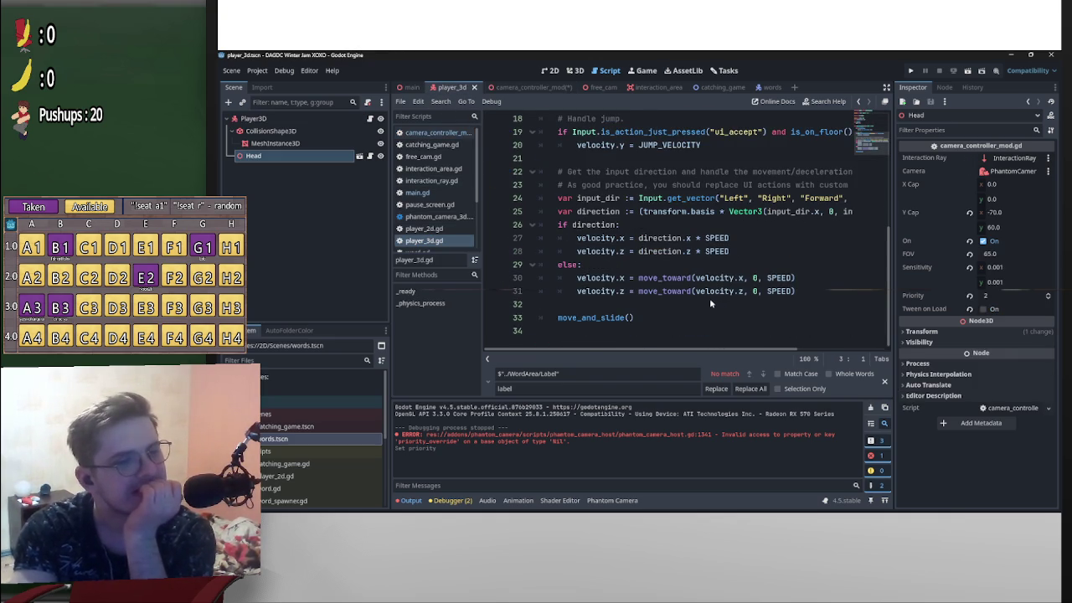
pyautogui.click(411, 501)
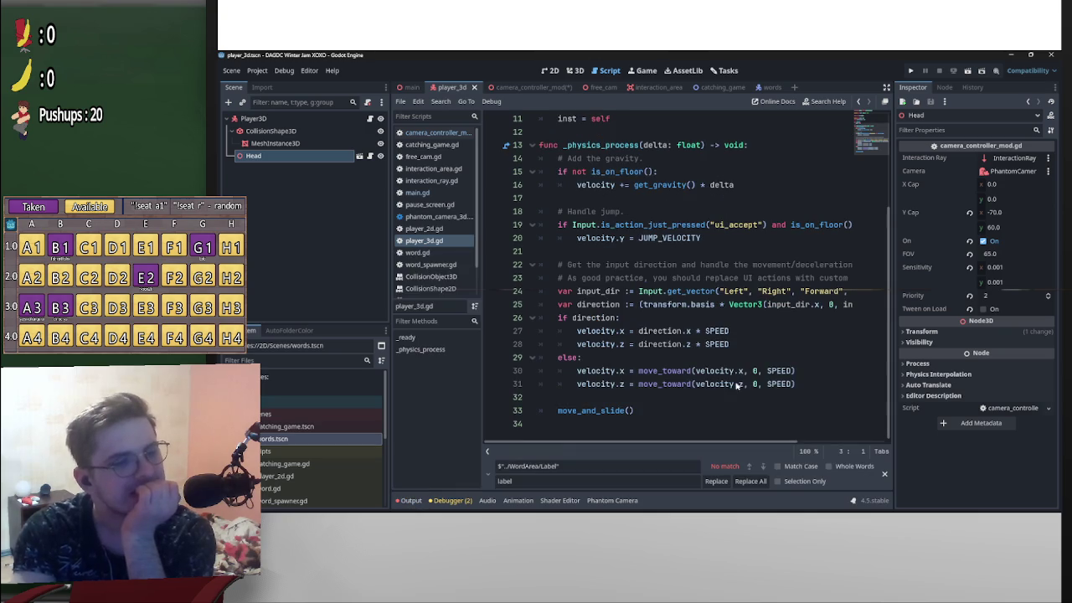
pyautogui.click(411, 501)
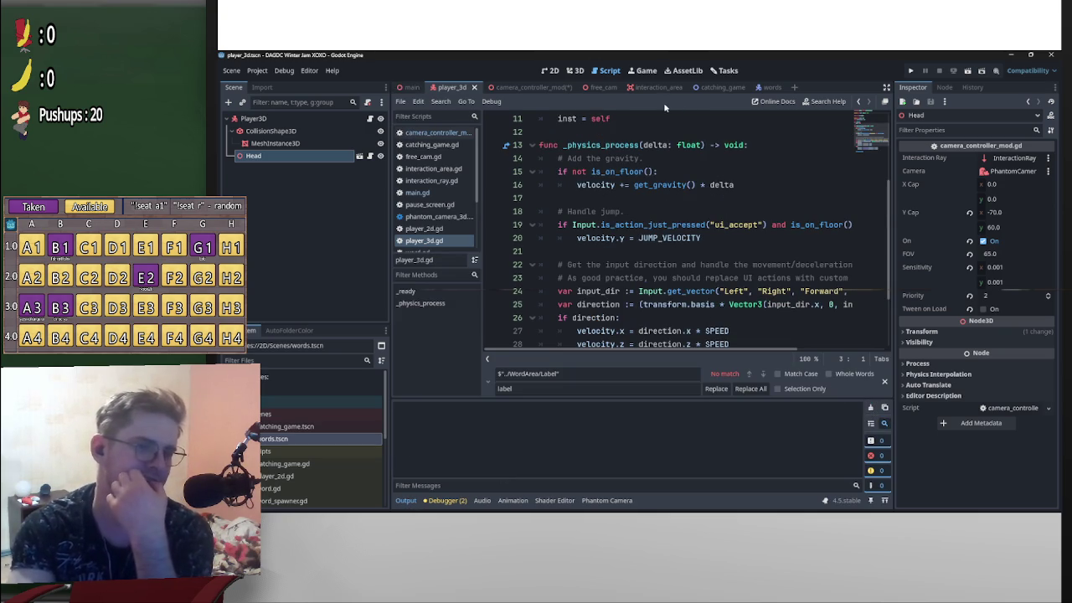
# - Glance at the camera_controller_mod and main scenes, then return to player_3d
pyautogui.click(530, 88)
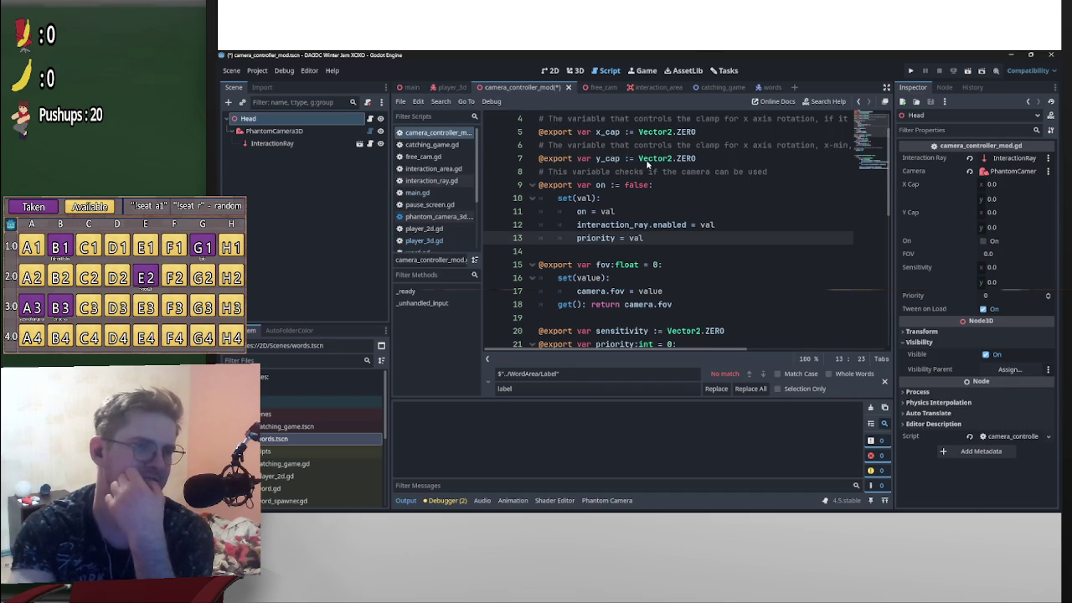
pyautogui.click(409, 87)
pyautogui.scroll(-5, 369, 251)
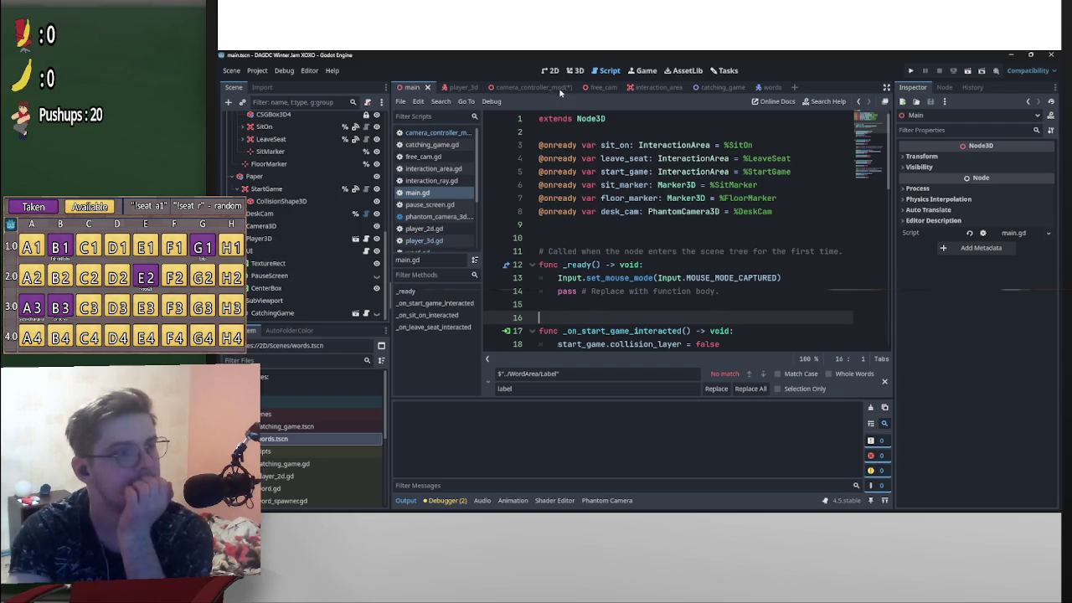
pyautogui.click(452, 88)
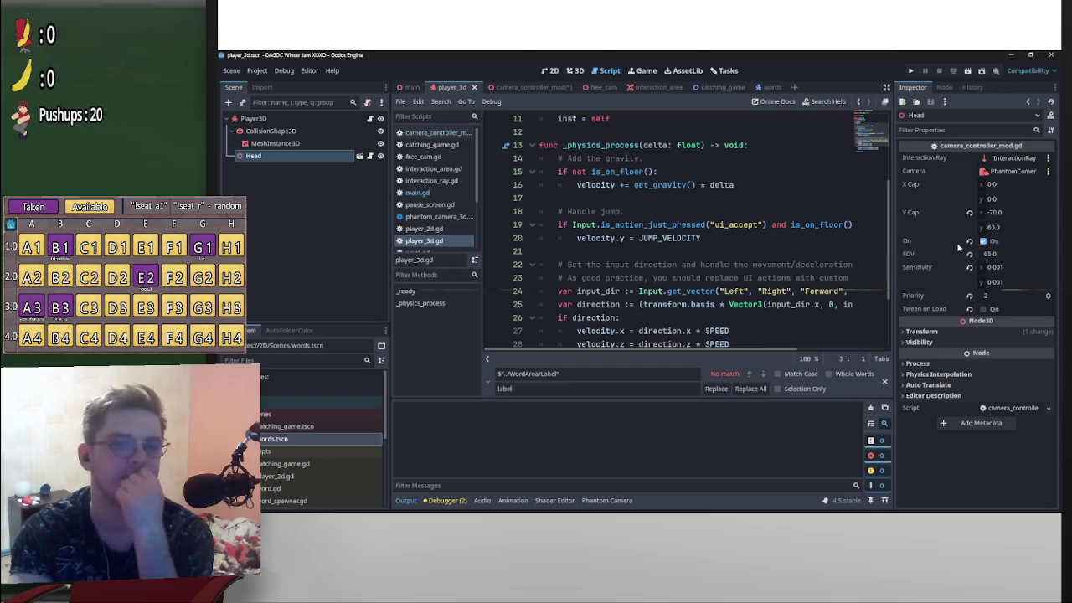
# - Clear the PhantomCamera3D's Tween Resource in the camera_controller_mod scene
pyautogui.click(535, 88)
pyautogui.click(272, 131)
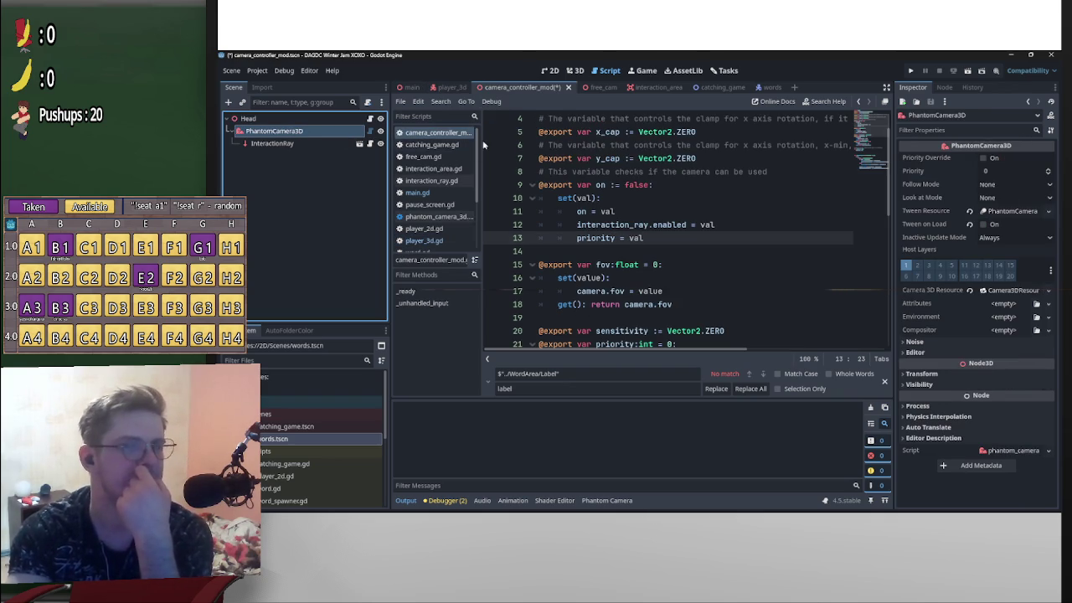
pyautogui.click(970, 211)
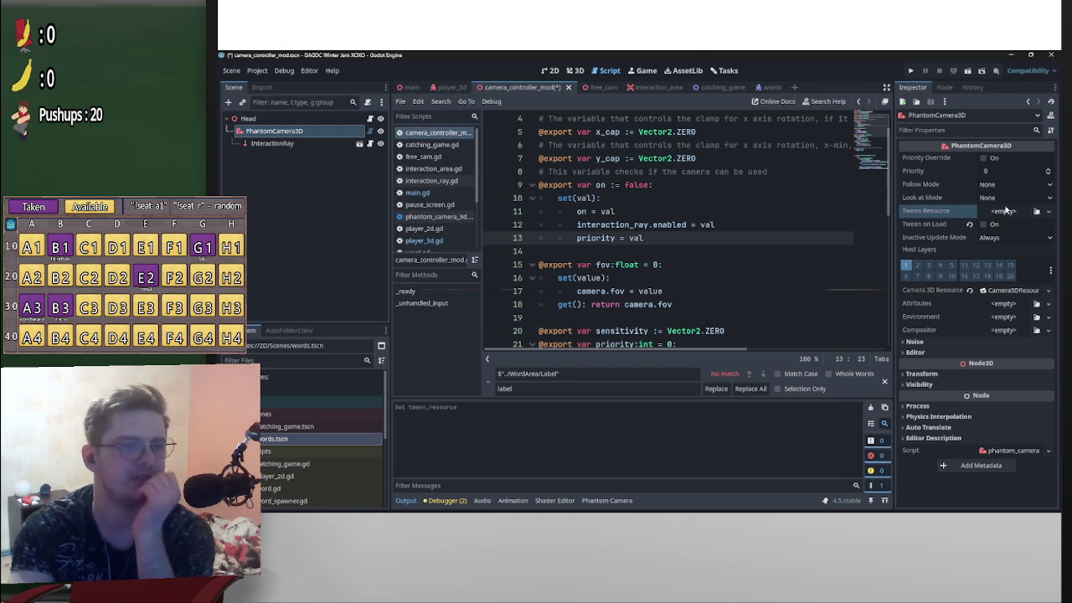
# - Check DeskCam's Tween Resource in the main scene and run the project
pyautogui.click(410, 87)
pyautogui.scroll(-5, 294, 259)
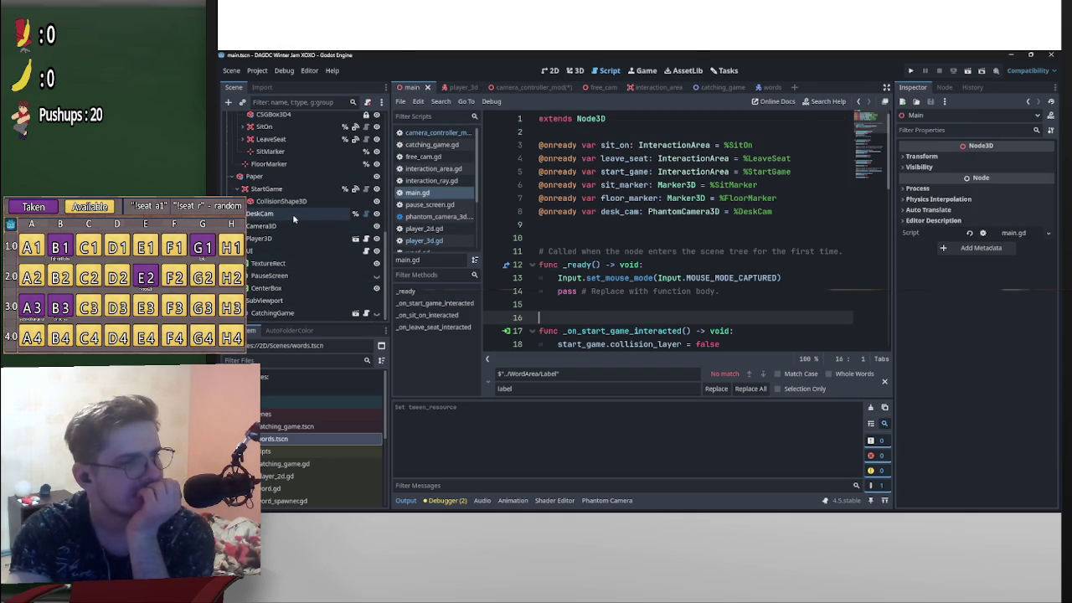
pyautogui.click(292, 214)
pyautogui.click(1017, 216)
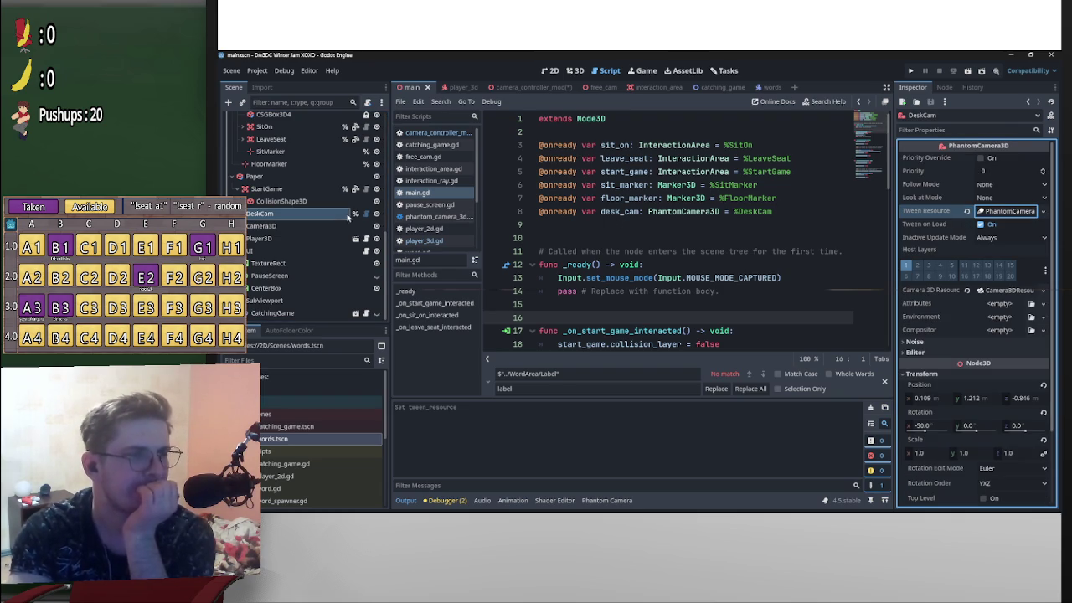
pyautogui.click(967, 73)
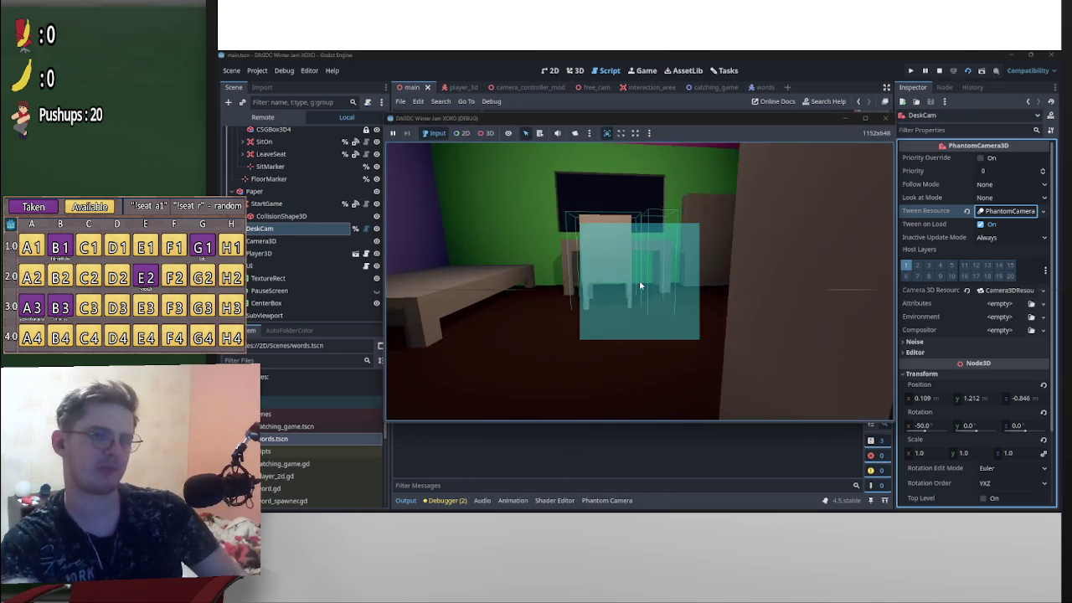
# - Stop the running game and turn off DeskCam's Tween on Load
pyautogui.press('Escape')
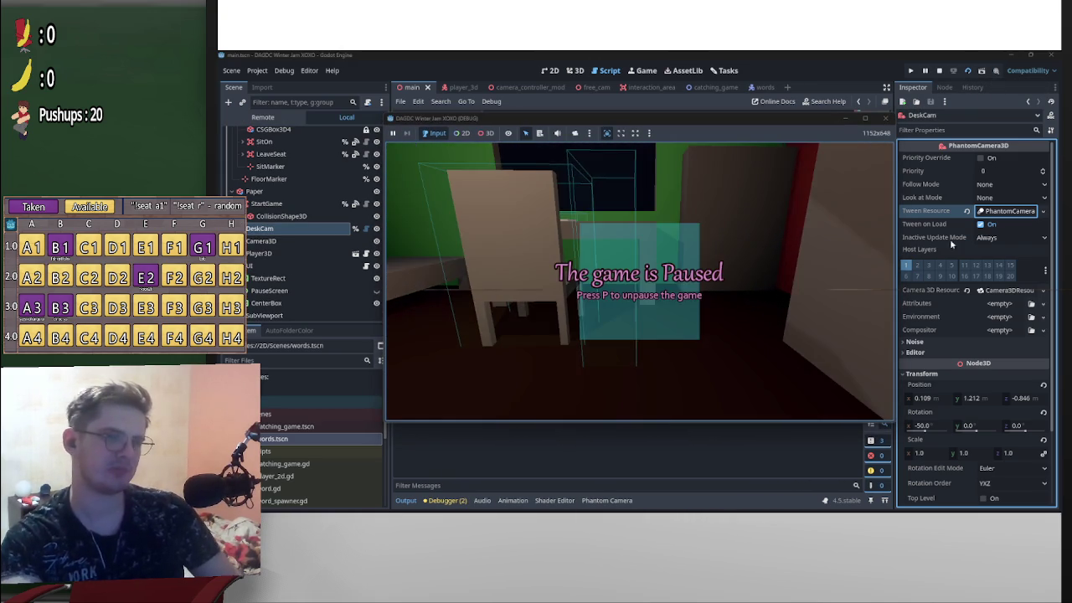
pyautogui.press('F8')
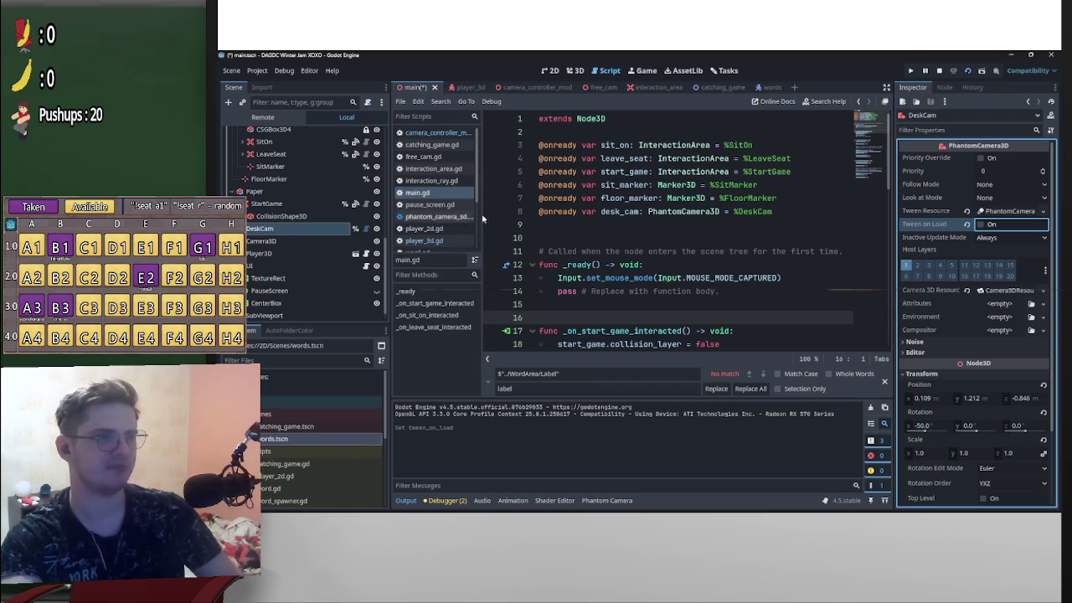
pyautogui.scroll(-1, 315, 307)
pyautogui.scroll(1, 301, 302)
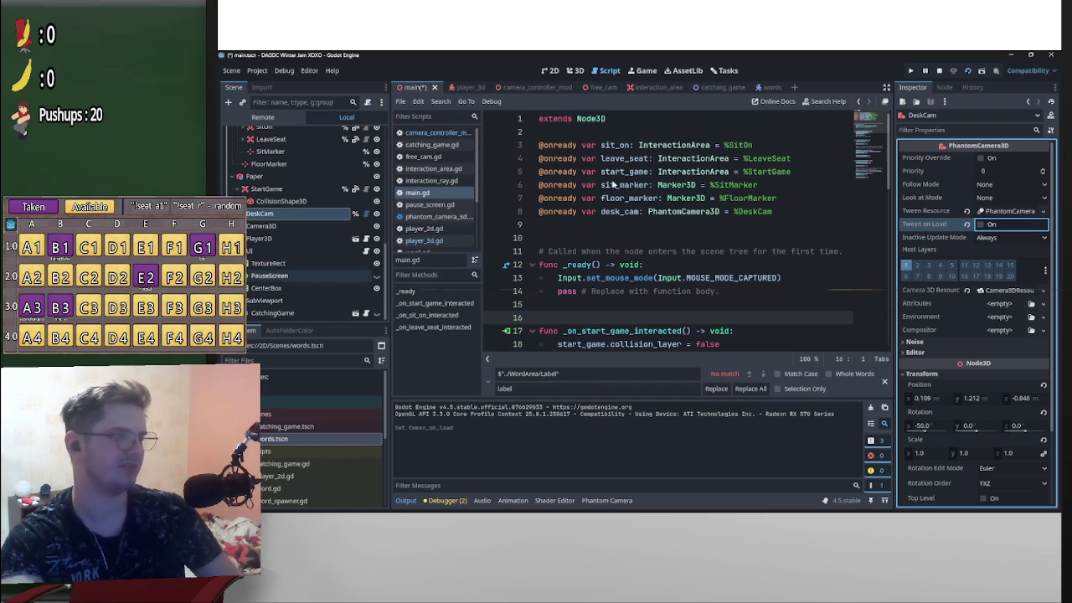
# - Rerun the game with F5, then pause and stop it
pyautogui.press('F5')
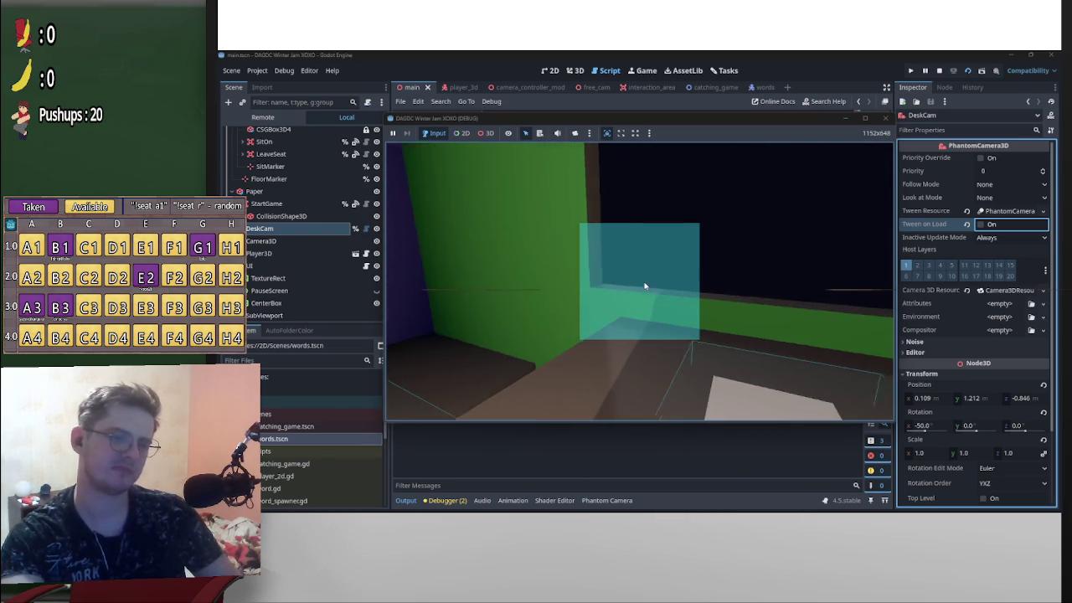
pyautogui.press('p')
pyautogui.press('F8')
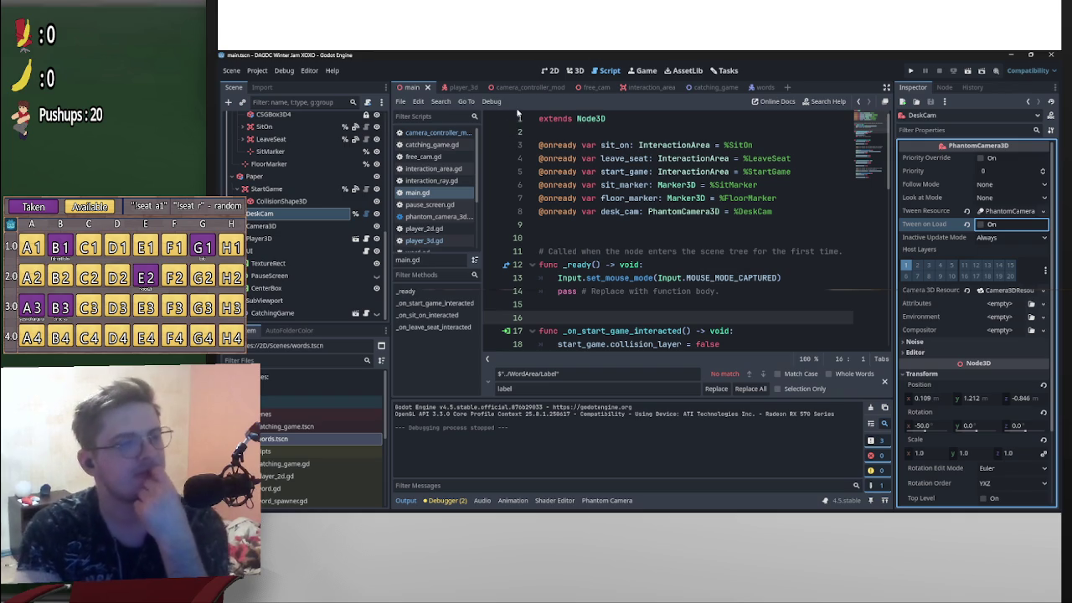
# - Comment out the head.on = false and head.on = true lines in _on_sit_on_interacted, then run the game
pyautogui.scroll(-4, 661, 291)
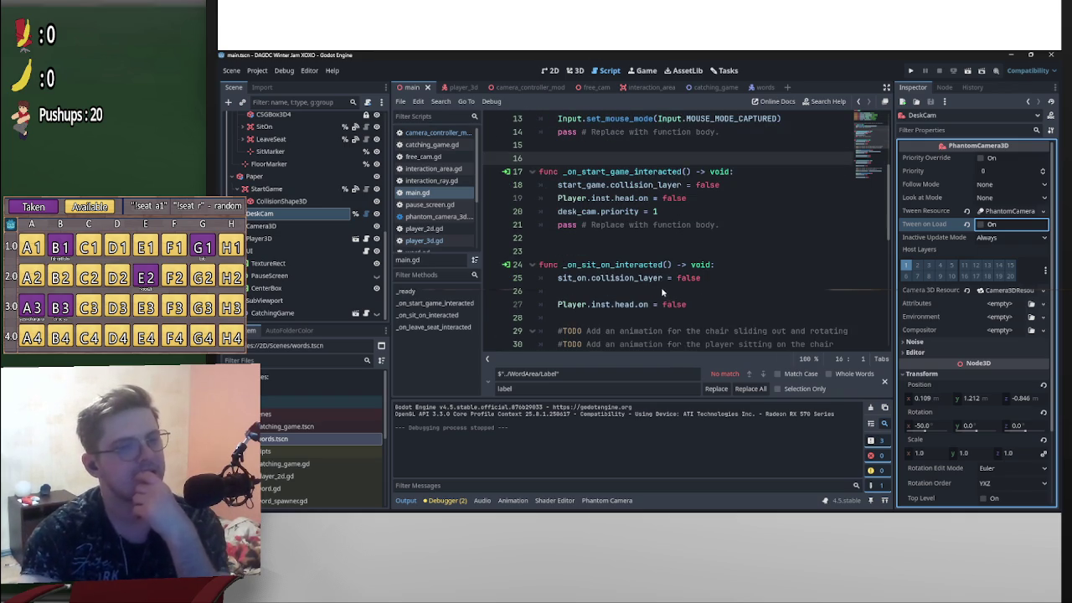
pyautogui.scroll(-1, 718, 280)
pyautogui.scroll(-3, 708, 286)
pyautogui.scroll(2, 707, 286)
pyautogui.scroll(-1, 707, 285)
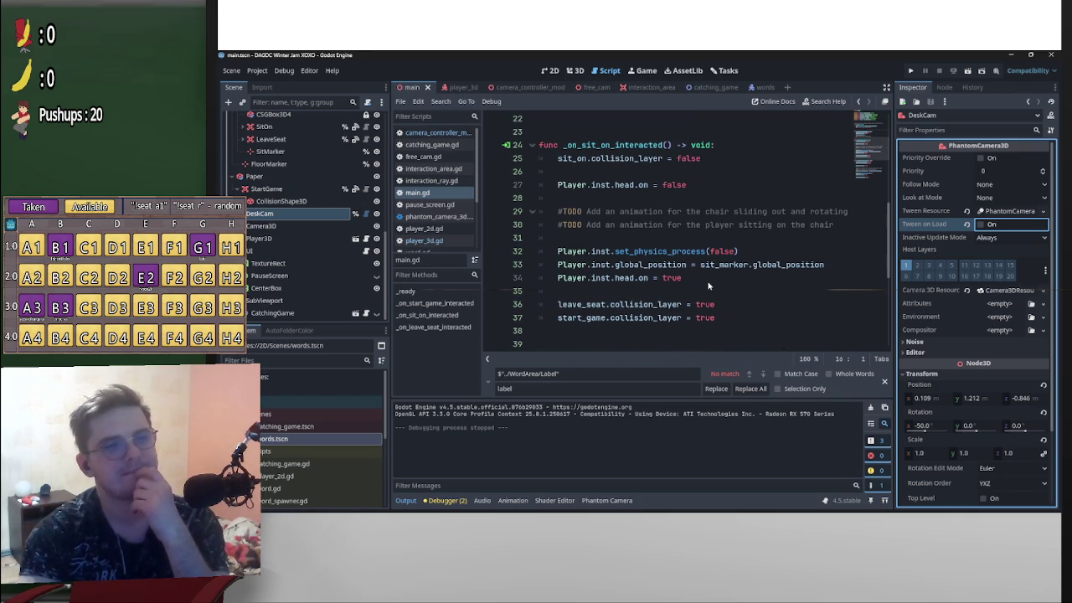
pyautogui.click(557, 185)
pyautogui.hotkey('ctrl', 'k')
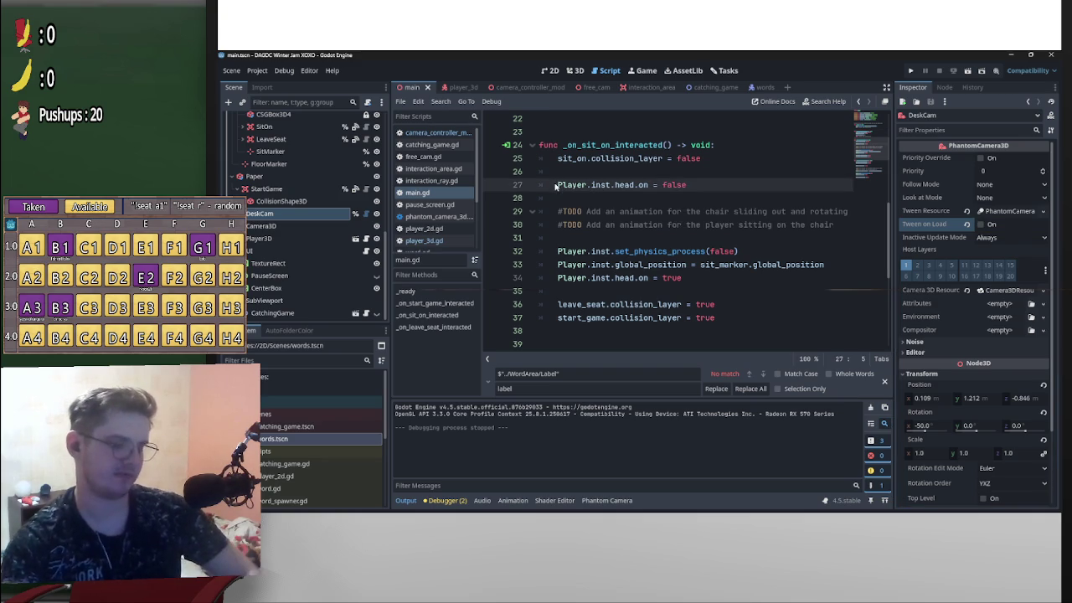
pyautogui.click(558, 277)
pyautogui.hotkey('ctrl', 'k')
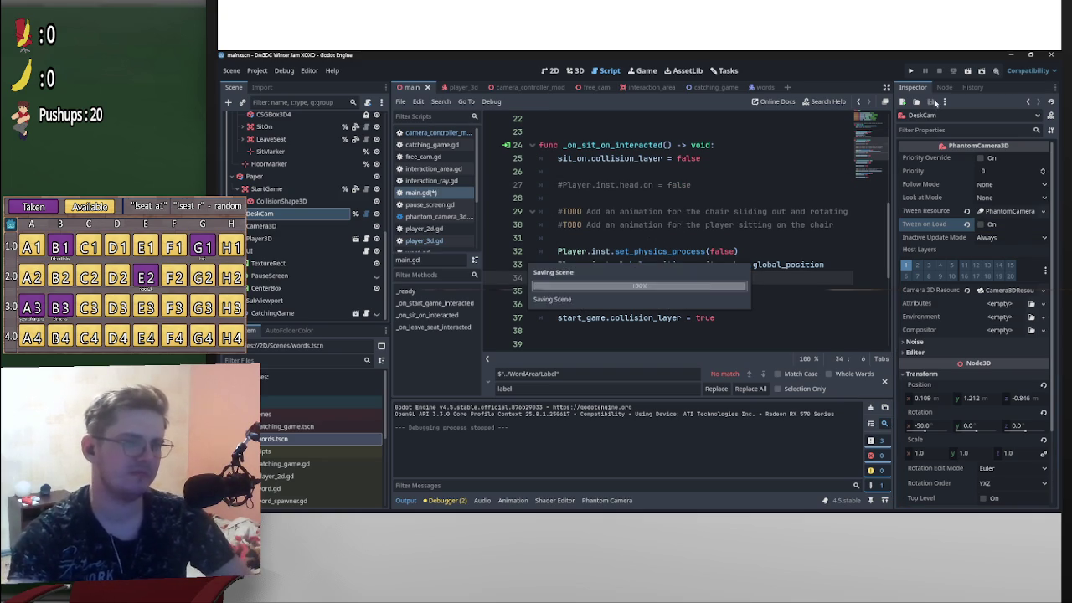
pyautogui.press('F5')
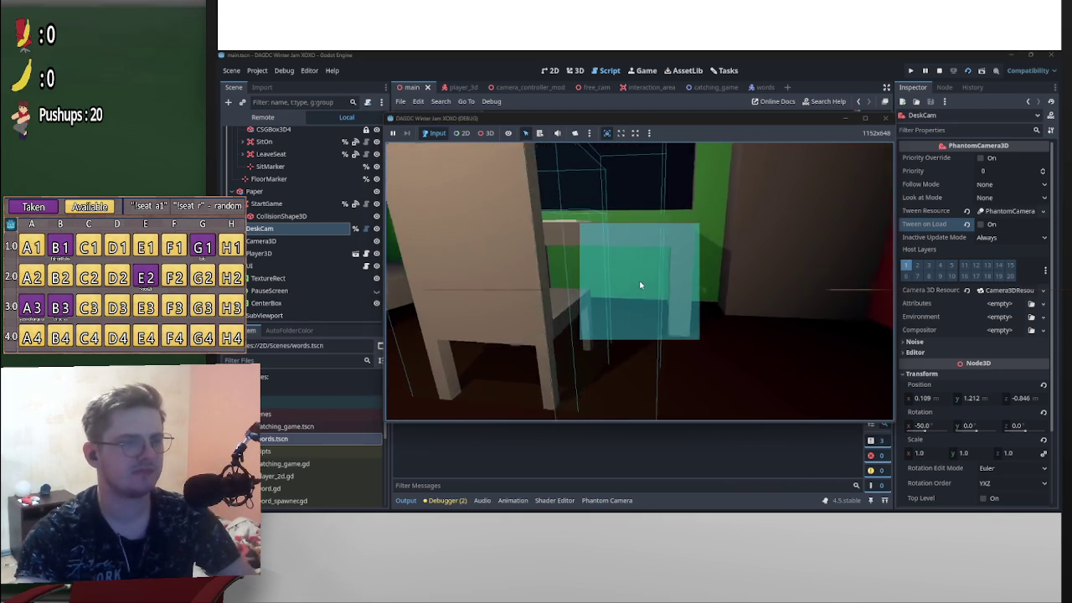
# - Start the desk game from the chair, leave the chair, then pause and stop the game
pyautogui.press('e')
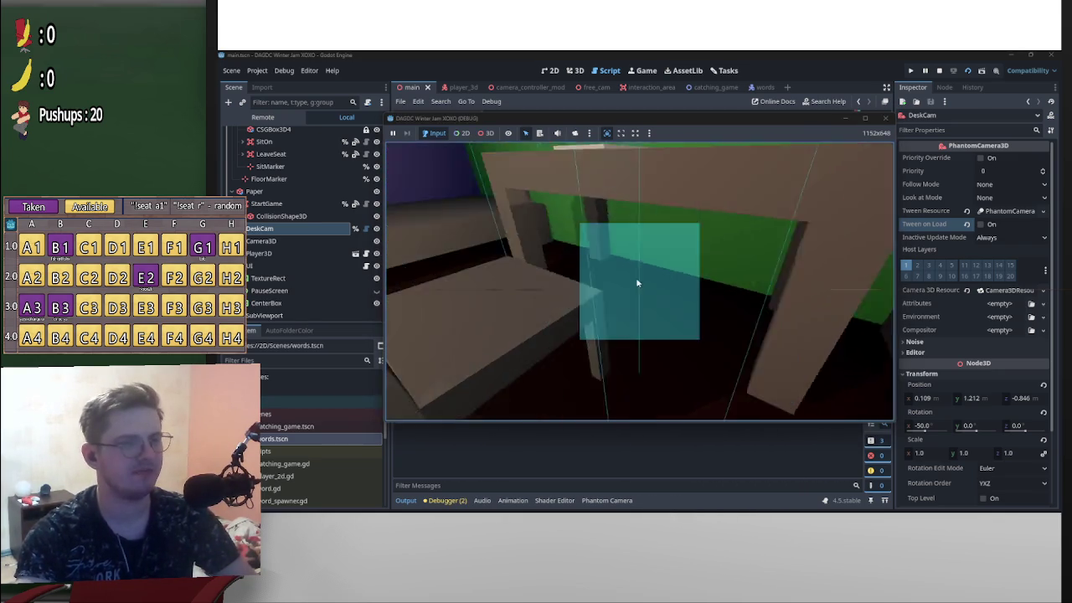
pyautogui.press('e')
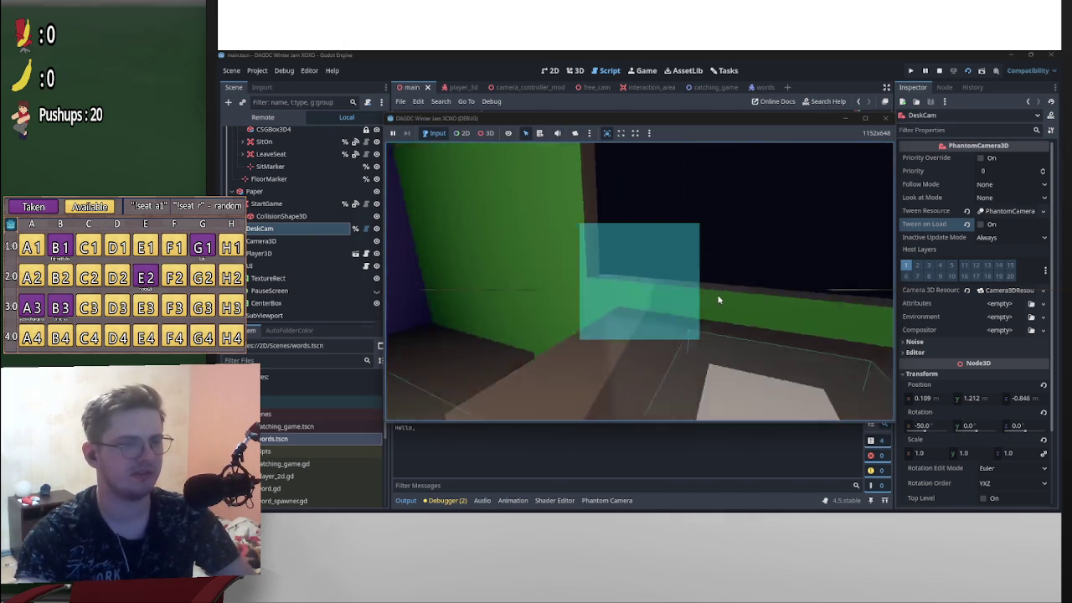
pyautogui.press('p')
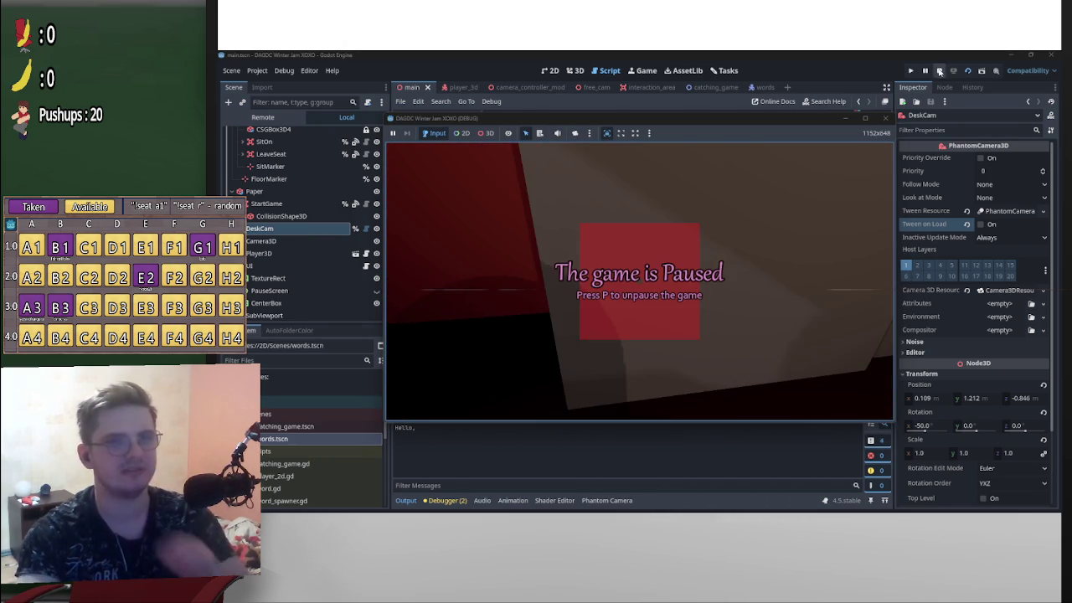
pyautogui.click(939, 71)
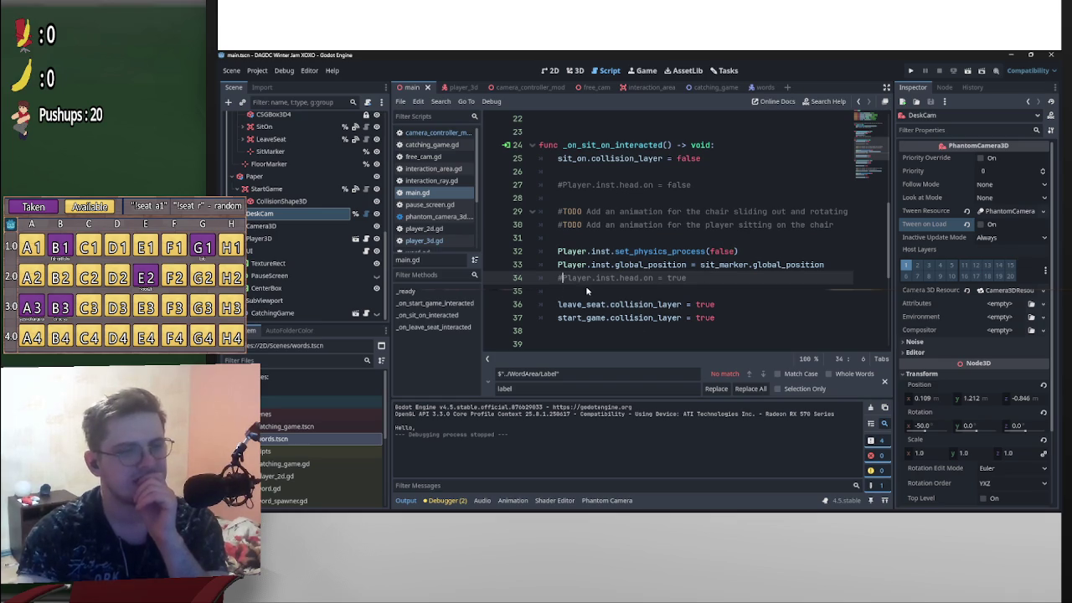
# - Check player_3d, then open camera_controller_mod.gd and select the on setter's priority = val line
pyautogui.scroll(-5, 591, 293)
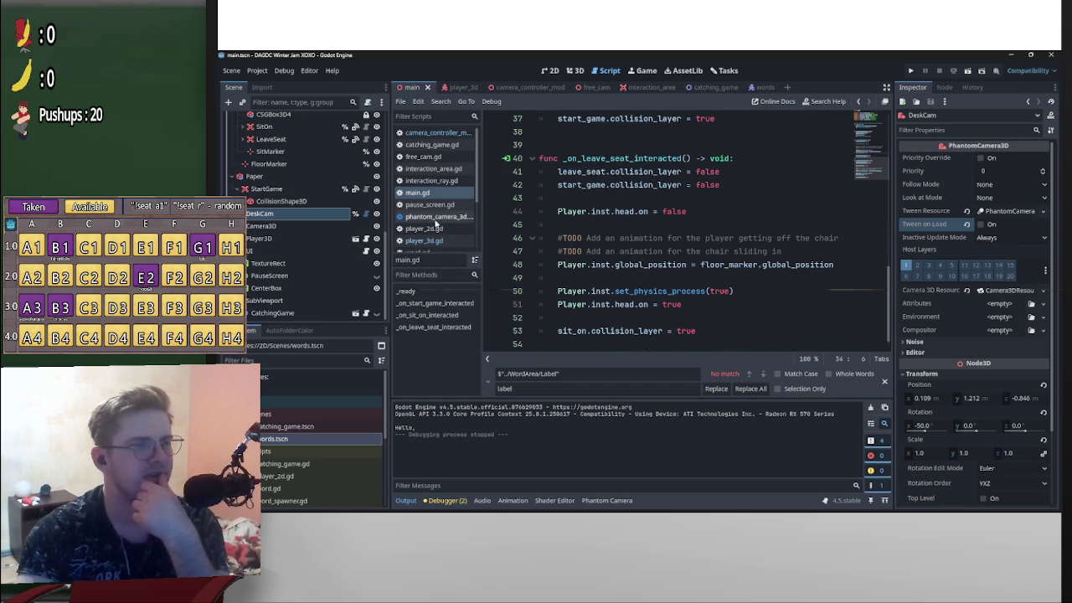
pyautogui.click(467, 89)
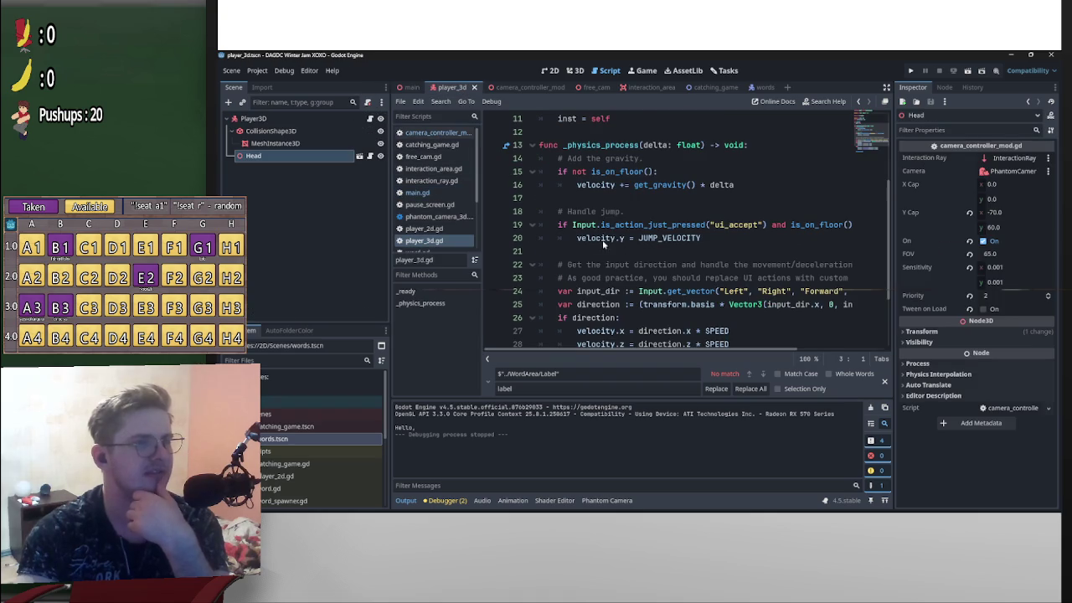
pyautogui.scroll(4, 663, 283)
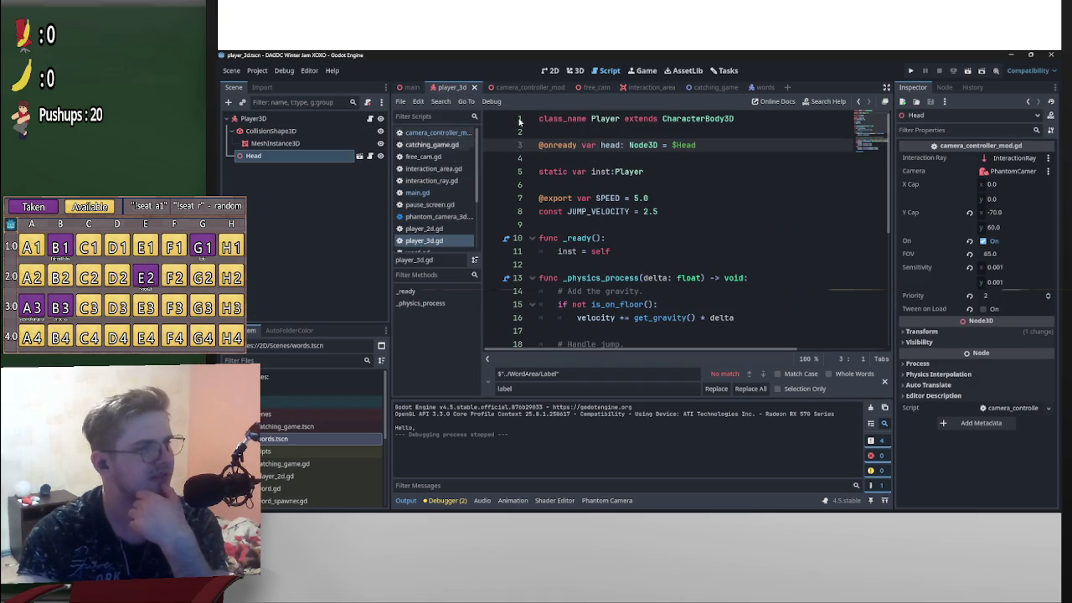
pyautogui.click(504, 87)
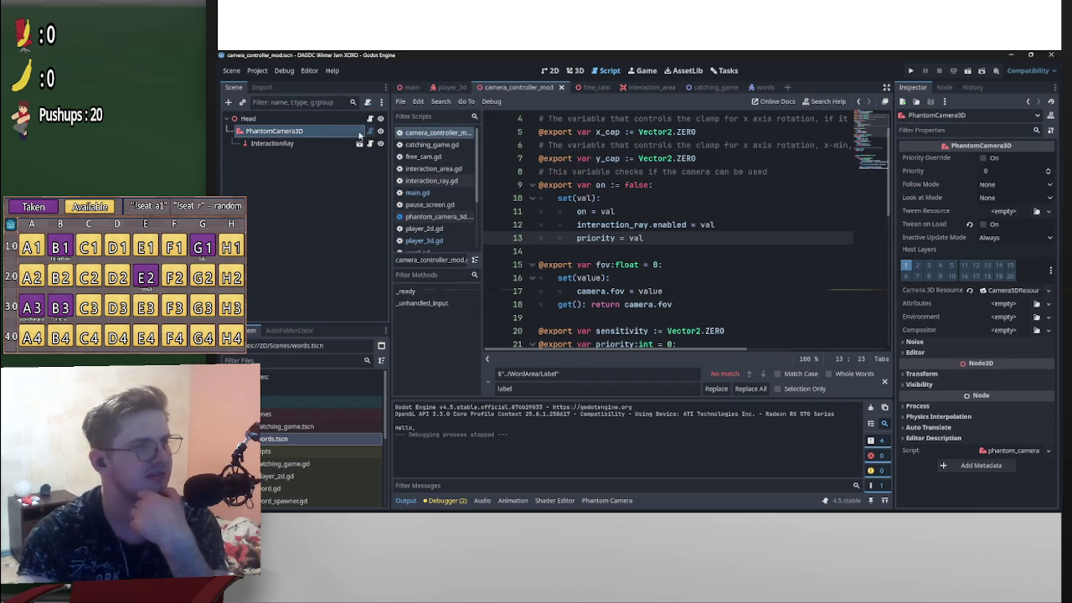
pyautogui.scroll(1, 658, 257)
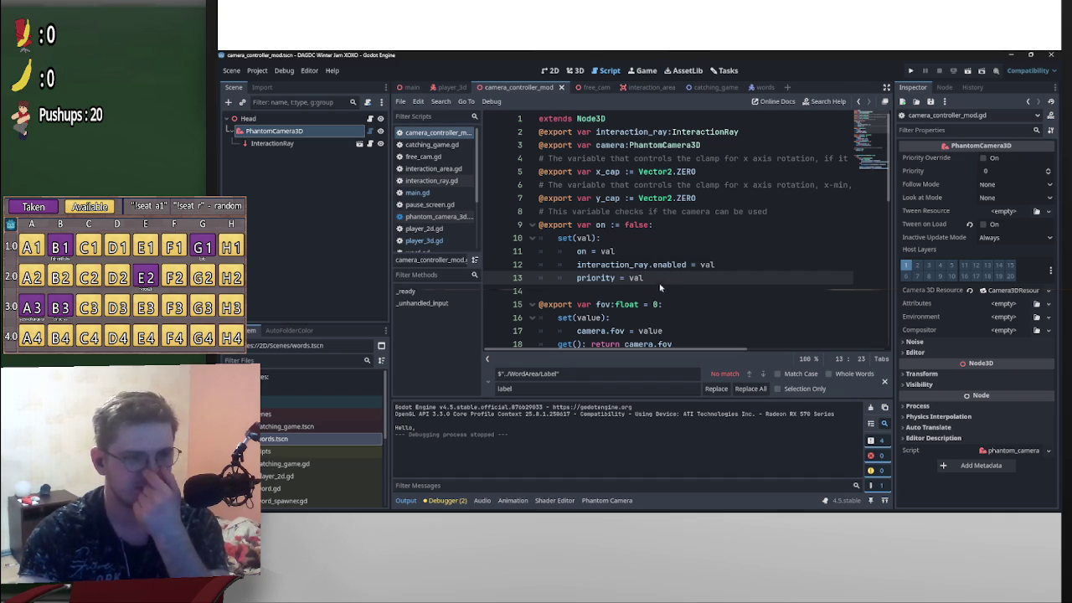
pyautogui.moveTo(655, 282); pyautogui.dragTo(530, 280)
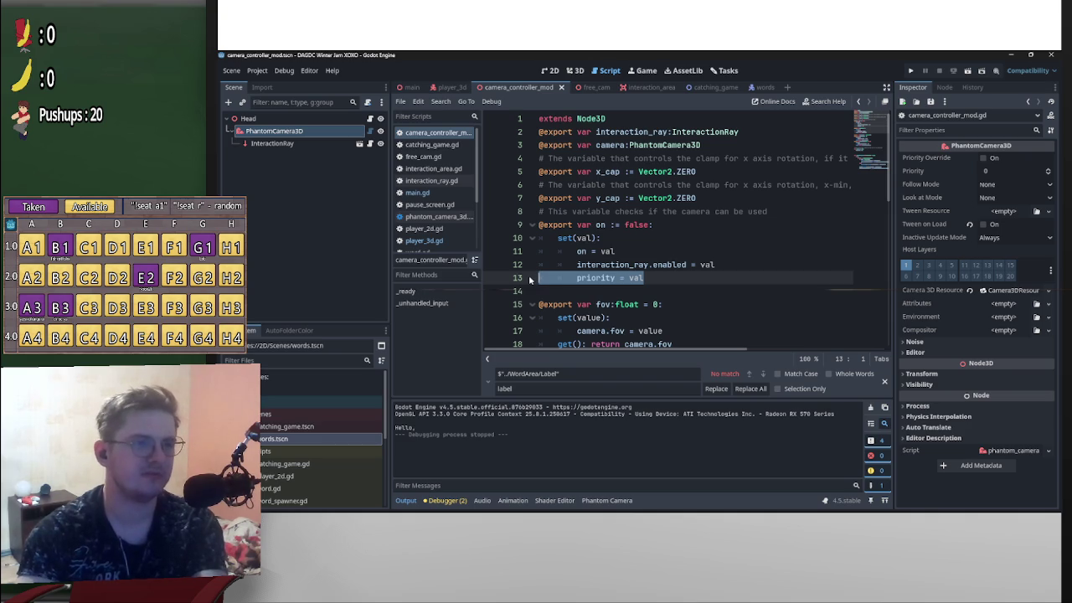
# - Delete the priority = val line from the on setter
pyautogui.press('BackSpace')
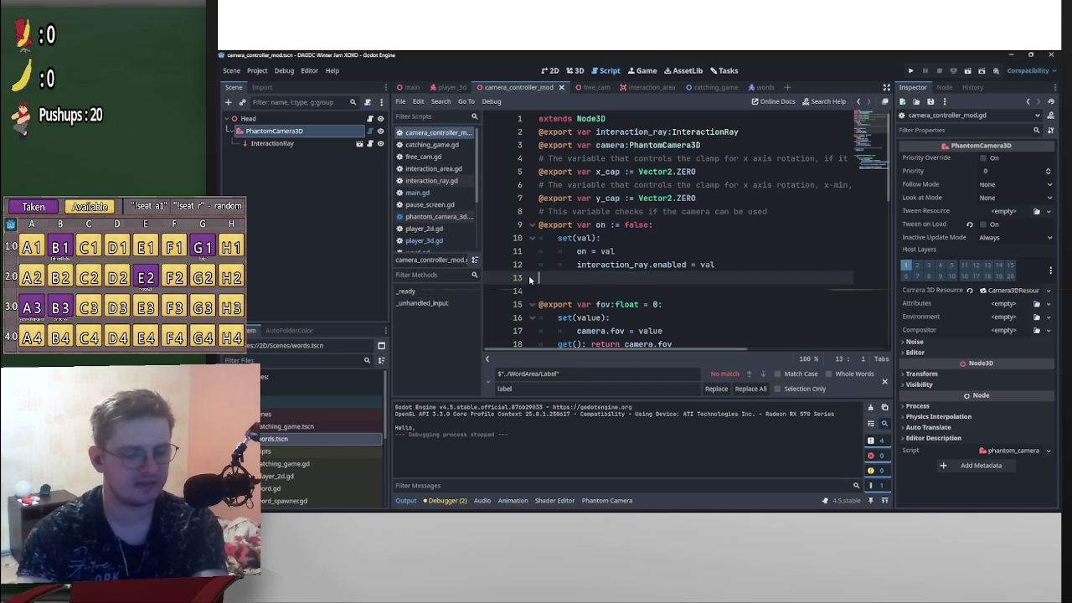
pyautogui.press('BackSpace')
pyautogui.scroll(-4, 630, 271)
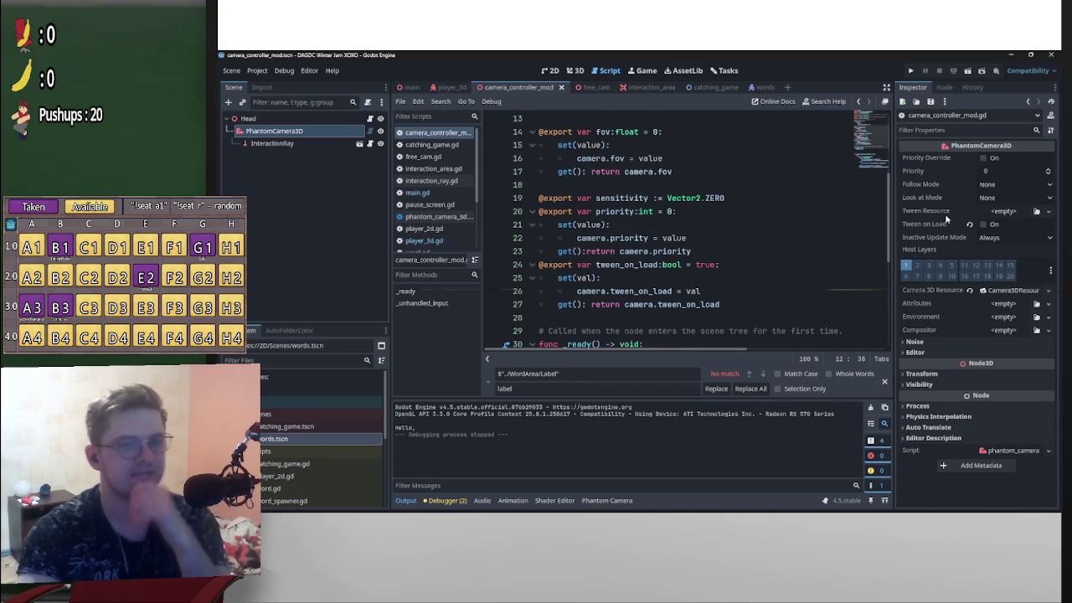
# - Give the PhantomCamera3D a new PhantomCameraTween Tween Resource and save the script
pyautogui.click(1003, 215)
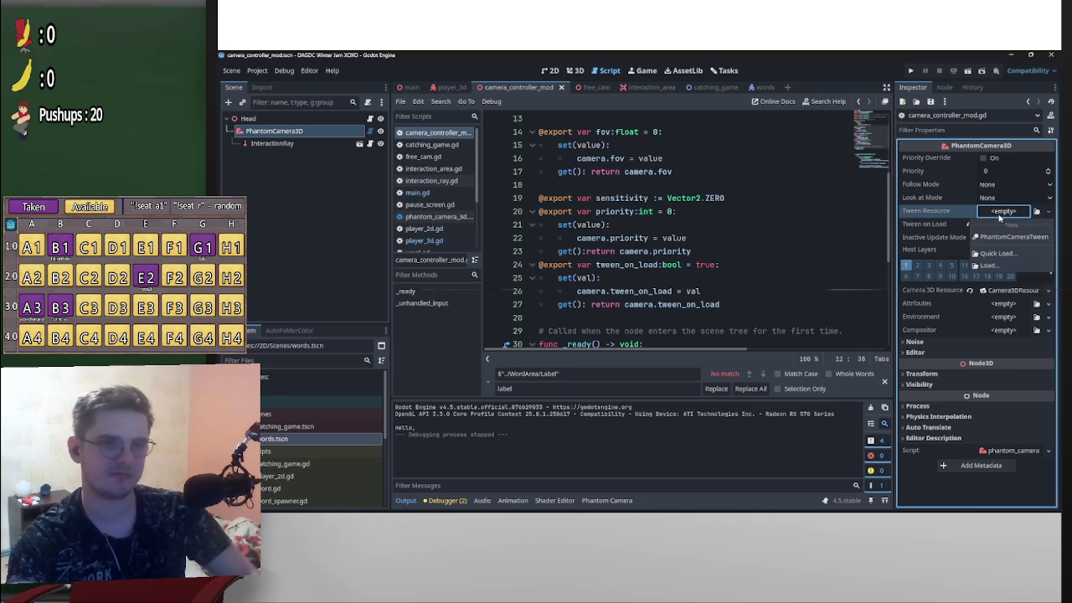
pyautogui.hotkey('ctrl', 'v')
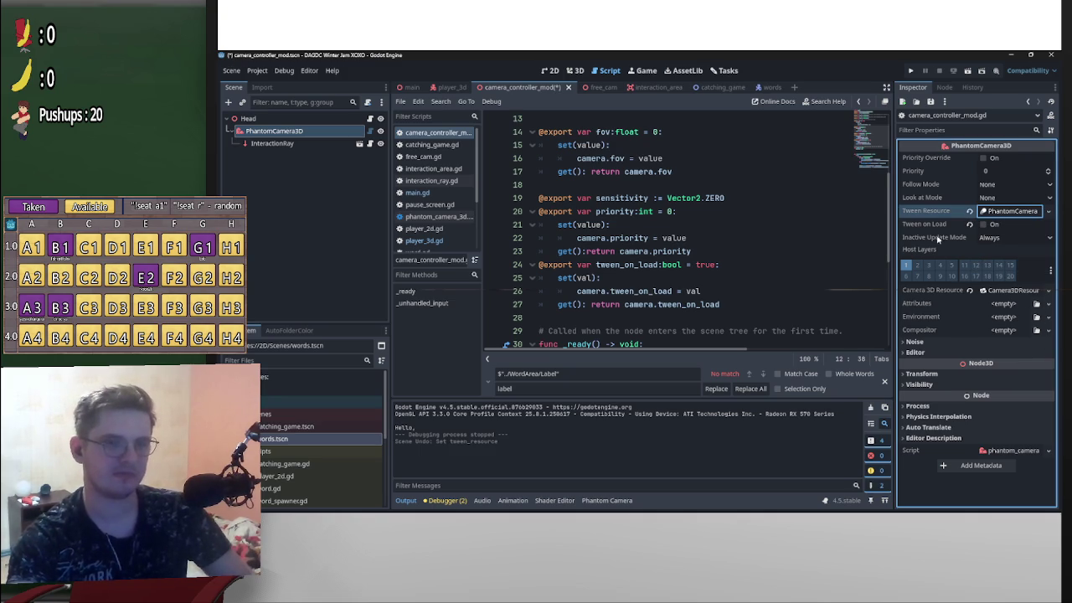
pyautogui.scroll(4, 661, 231)
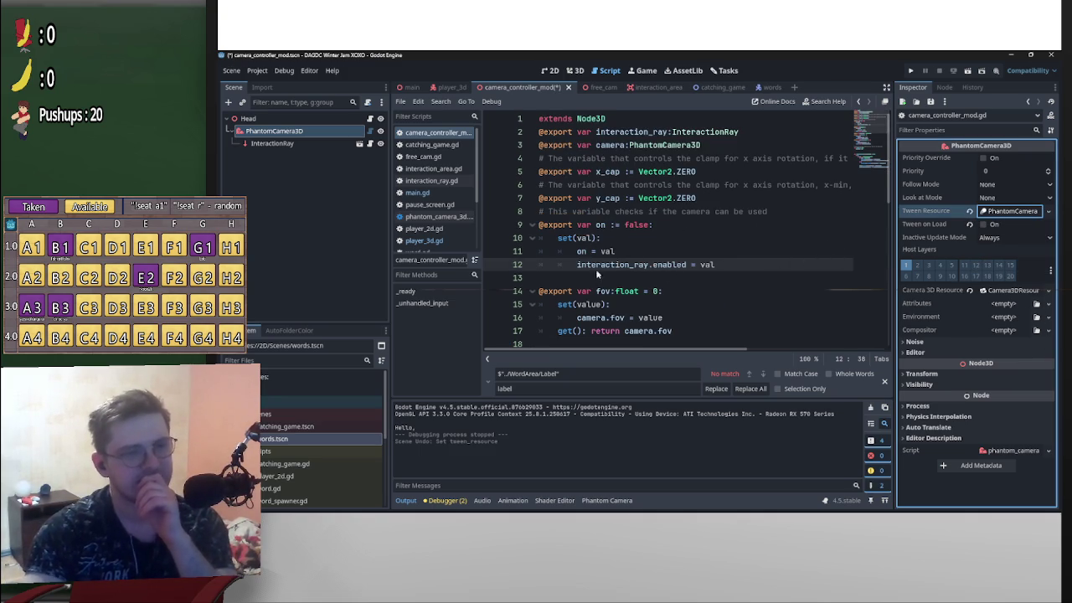
pyautogui.click(701, 276)
pyautogui.scroll(-4, 702, 276)
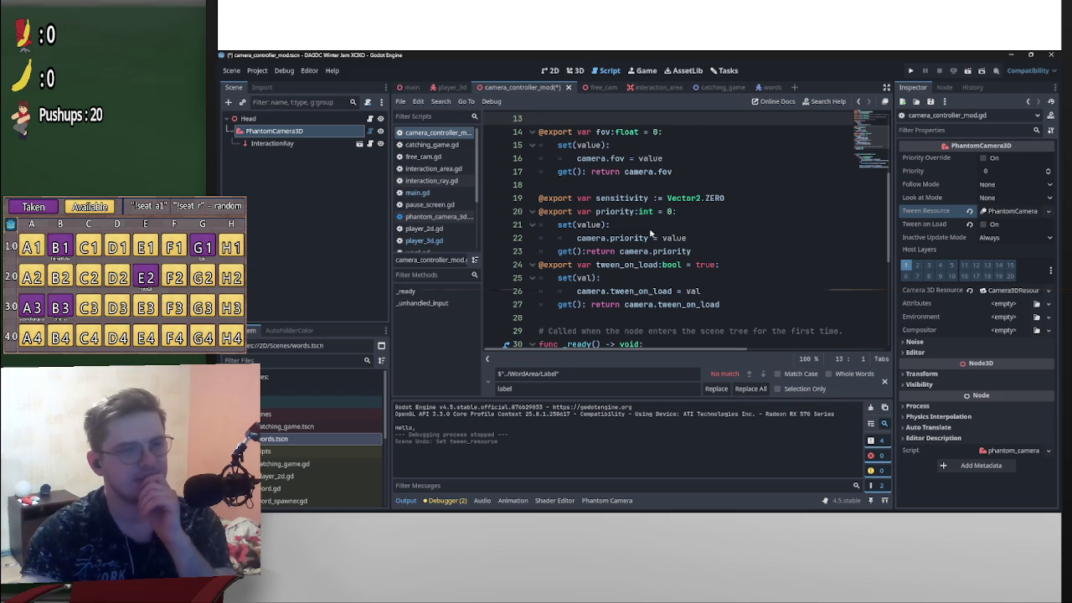
pyautogui.scroll(4, 660, 276)
pyautogui.hotkey('ctrl', 's')
pyautogui.click(438, 88)
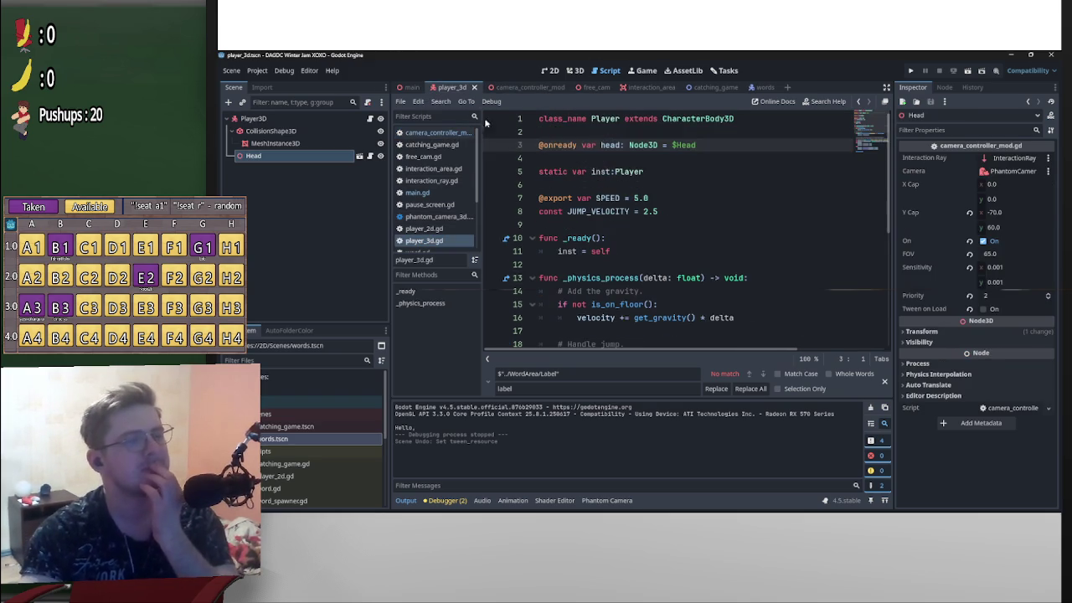
# - Uncomment the Player.inst.head.on lines in main.gd, save, and run the game
pyautogui.click(411, 87)
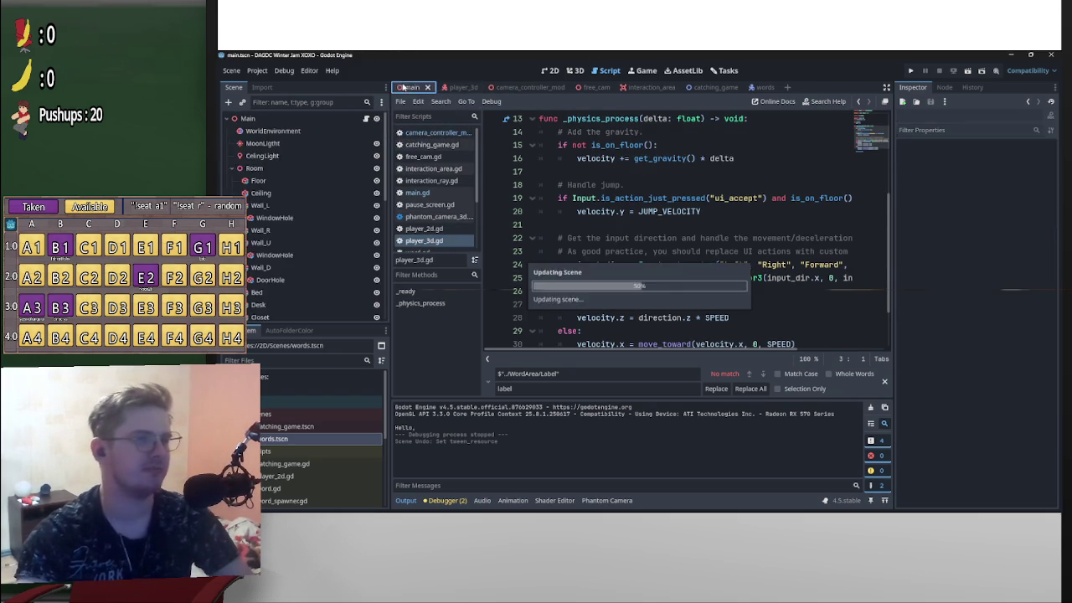
pyautogui.scroll(8, 651, 303)
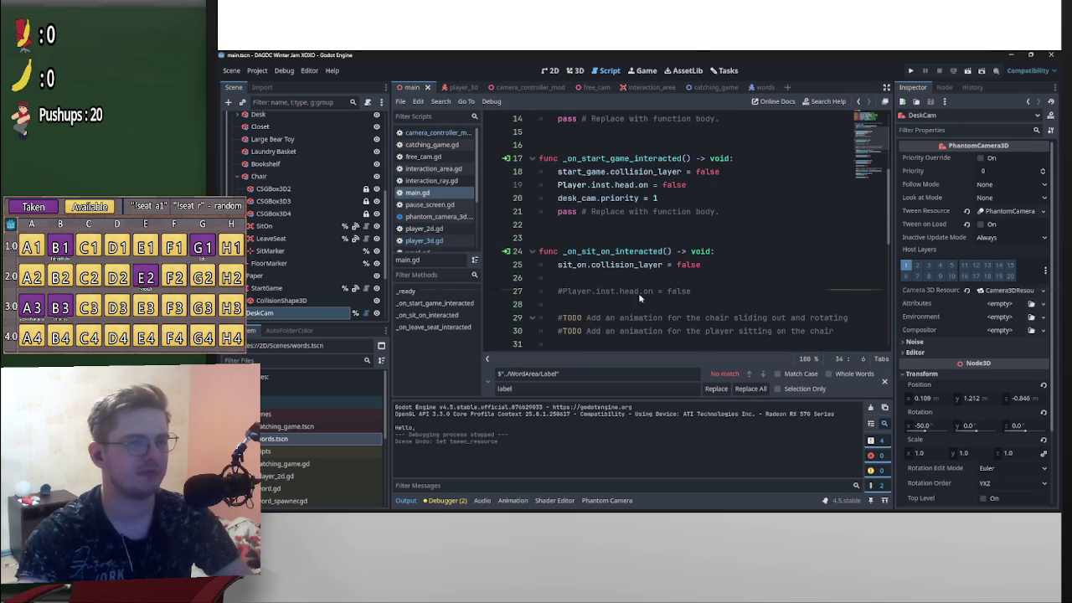
pyautogui.click(557, 291)
pyautogui.scroll(-4, 586, 252)
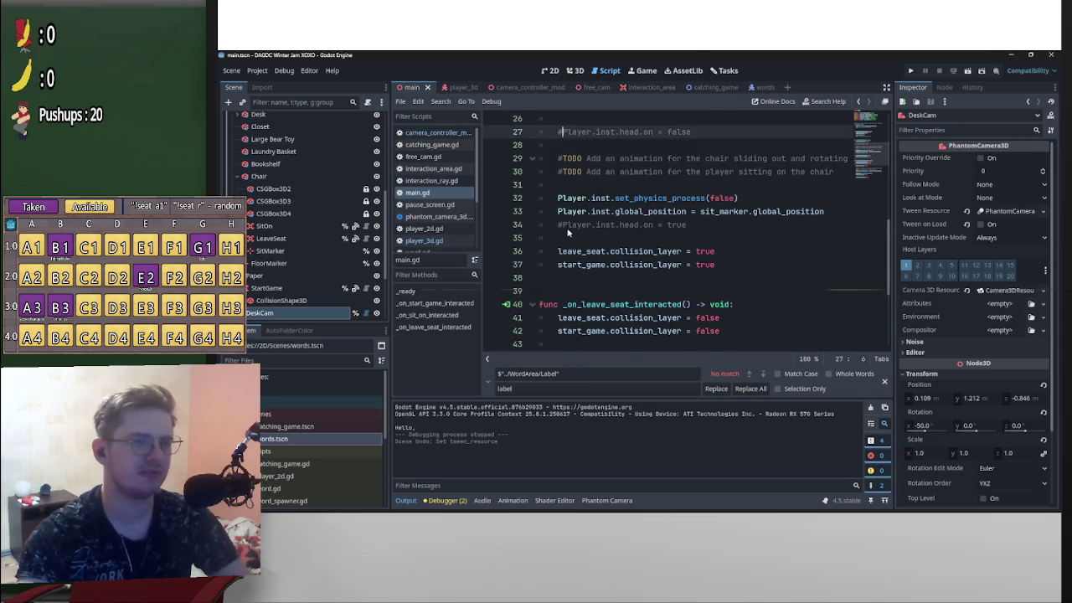
pyautogui.hotkey('ctrl', 'k')
pyautogui.scroll(-4, 629, 251)
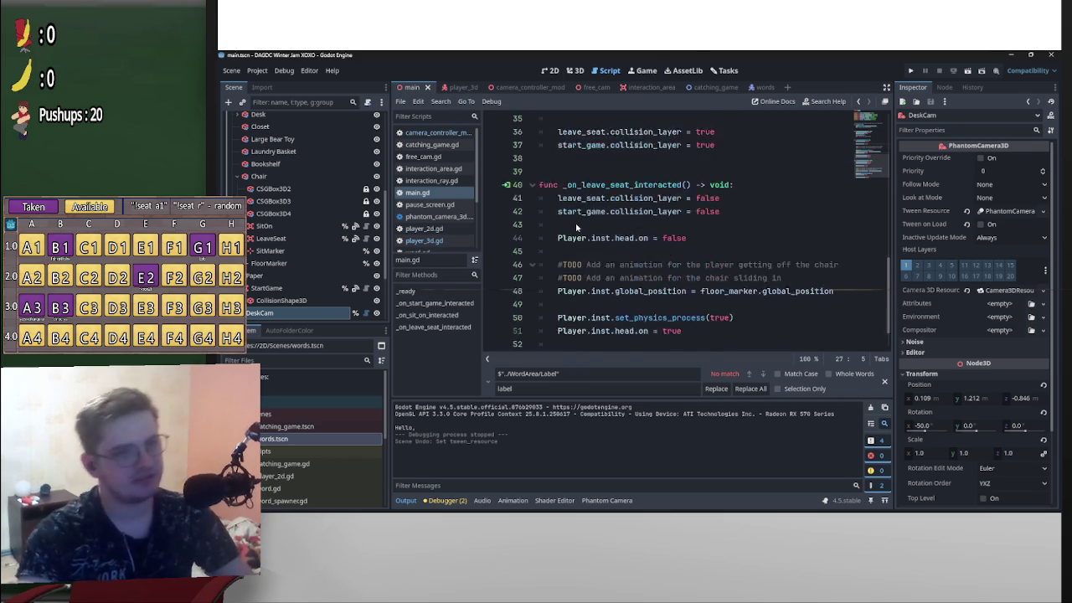
pyautogui.scroll(9, 647, 288)
pyautogui.click(727, 225)
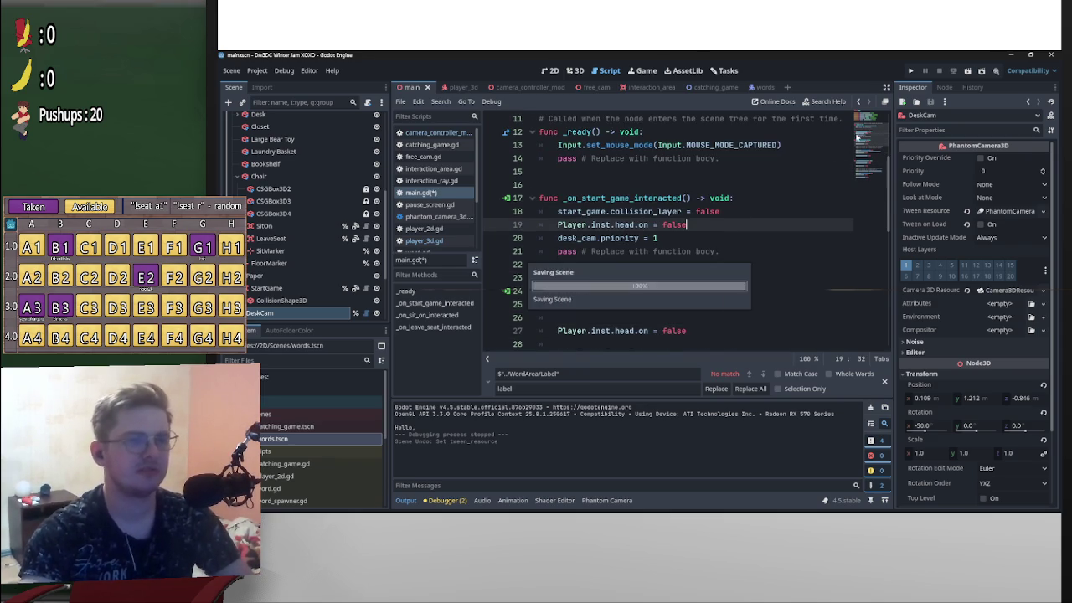
pyautogui.click(967, 72)
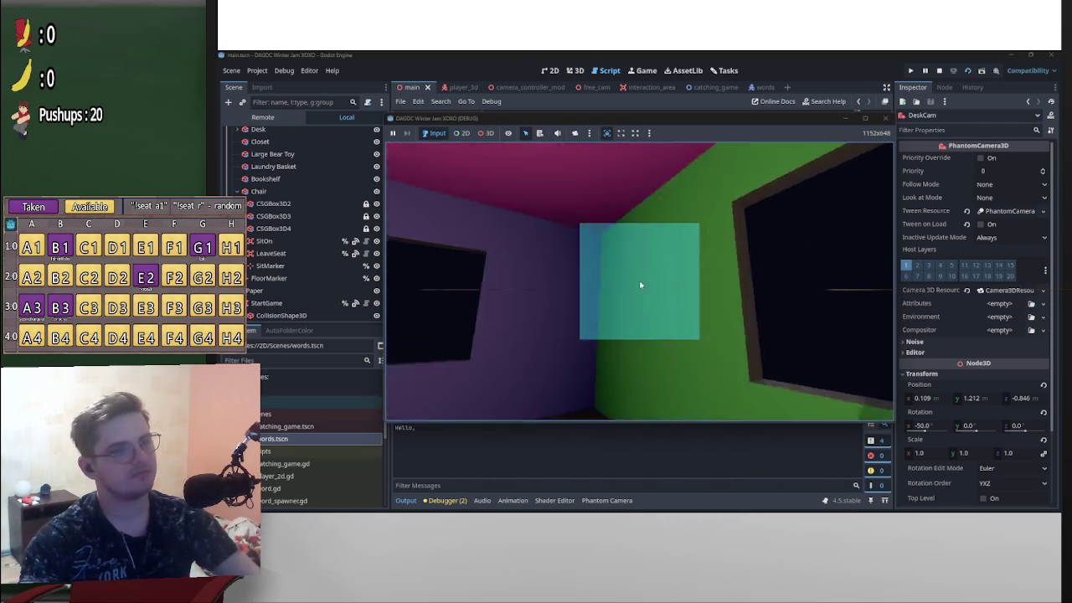
# - Move the in-game view with E, then pause with P and stop the game
pyautogui.press('e')
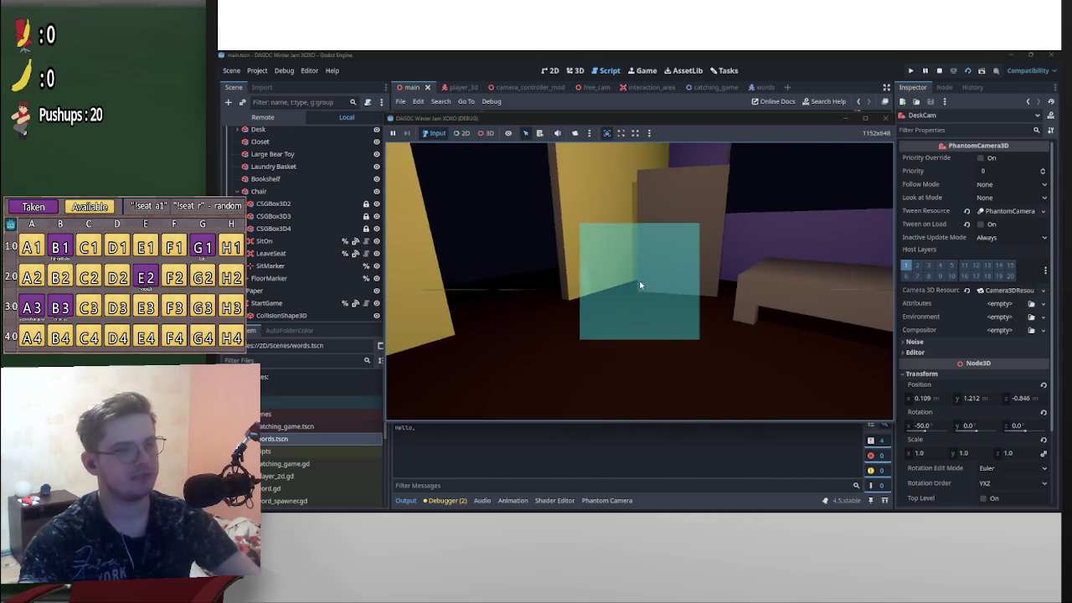
pyautogui.press('p')
pyautogui.click(939, 70)
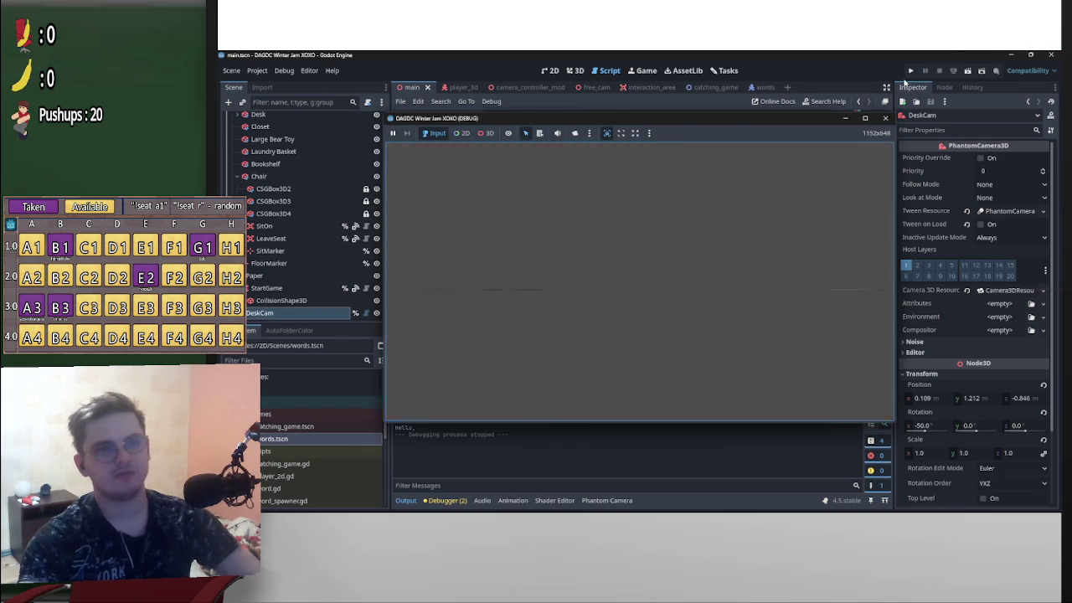
# - Open the words scene, then catching_game, and scroll to its word adder and killer handlers
pyautogui.click(756, 88)
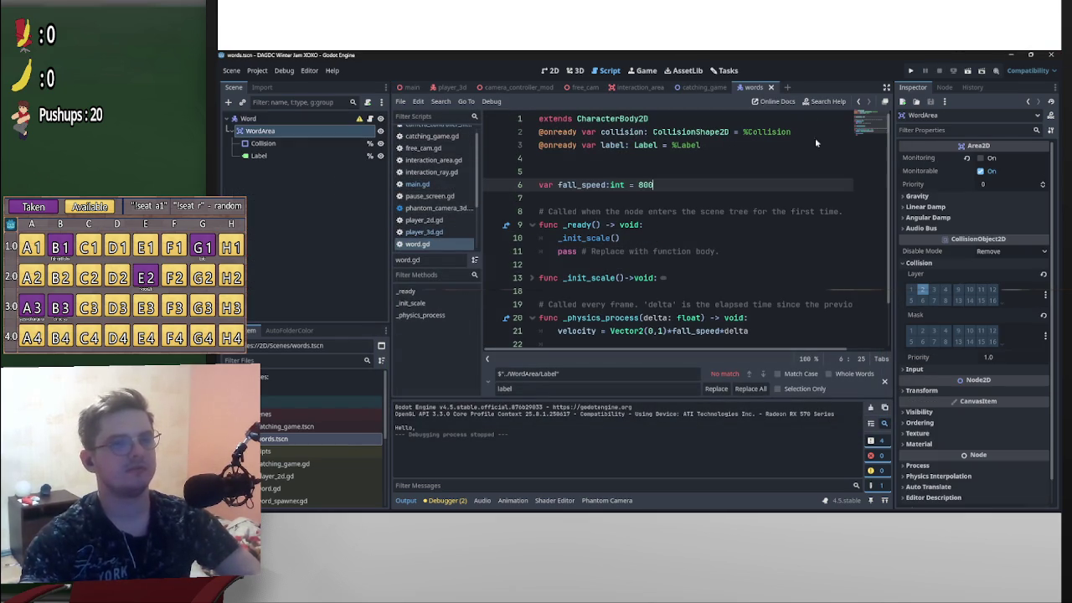
pyautogui.click(704, 88)
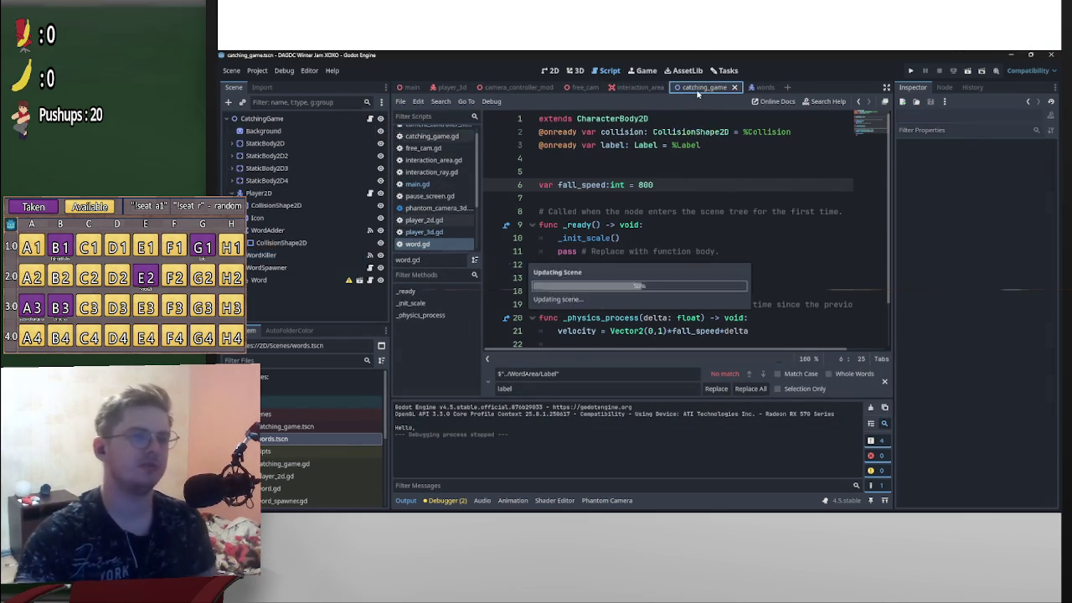
pyautogui.scroll(-3, 593, 159)
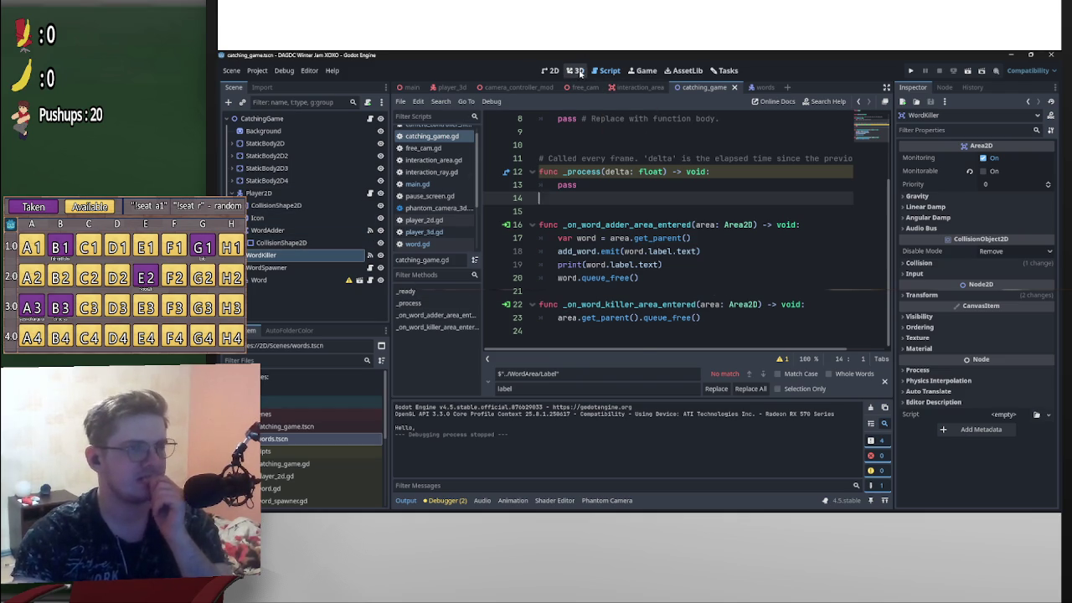
# - Return to the 2D canvas, then drag WordAdder higher in the scene tree and undo that reparent
pyautogui.click(575, 70)
pyautogui.click(550, 70)
pyautogui.scroll(-2, 666, 225)
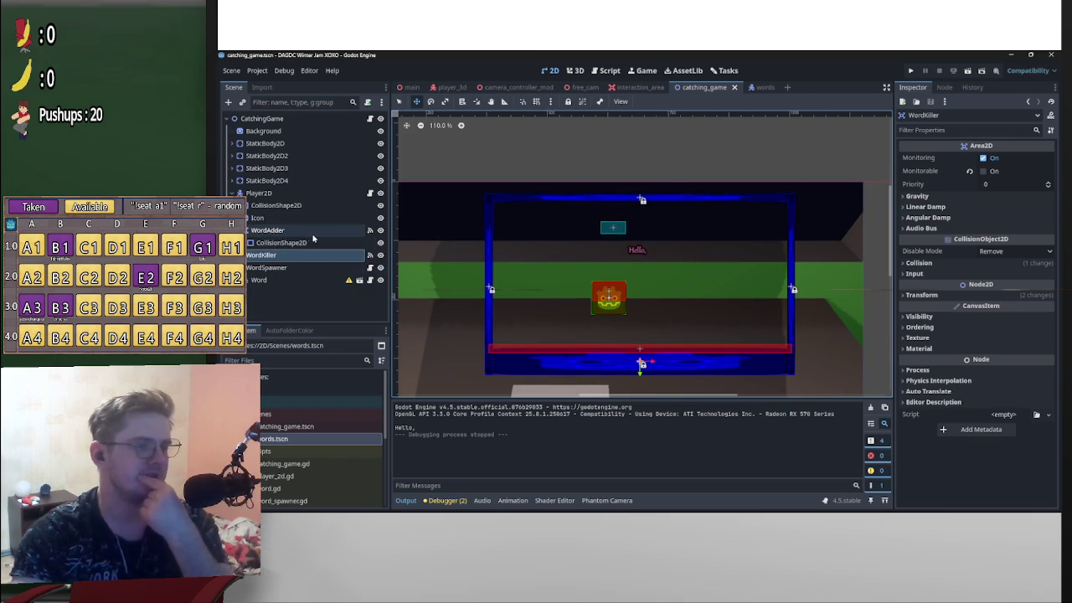
pyautogui.click(276, 232)
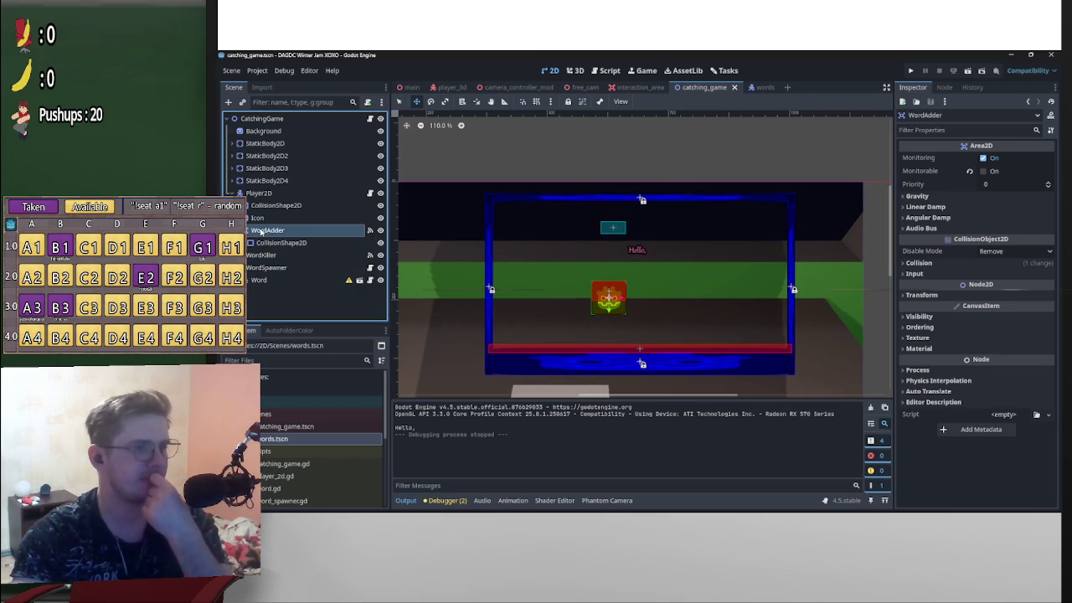
pyautogui.moveTo(267, 234)
pyautogui.mouseDown()
pyautogui.moveTo(298, 159)
pyautogui.moveTo(276, 120)
pyautogui.moveTo(290, 273)
pyautogui.mouseUp()
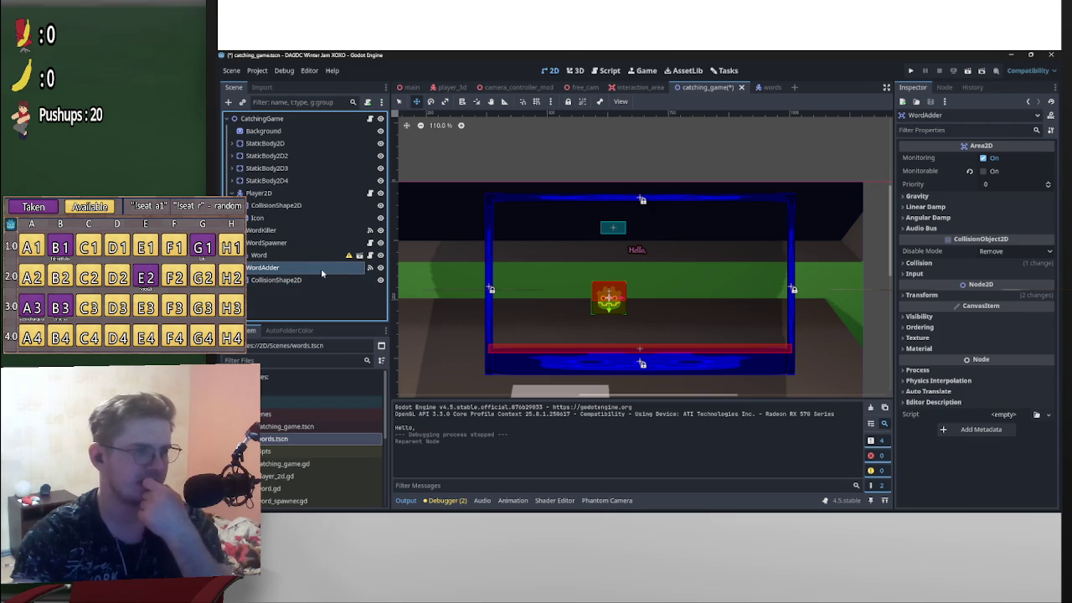
pyautogui.hotkey('ctrl', 'z')
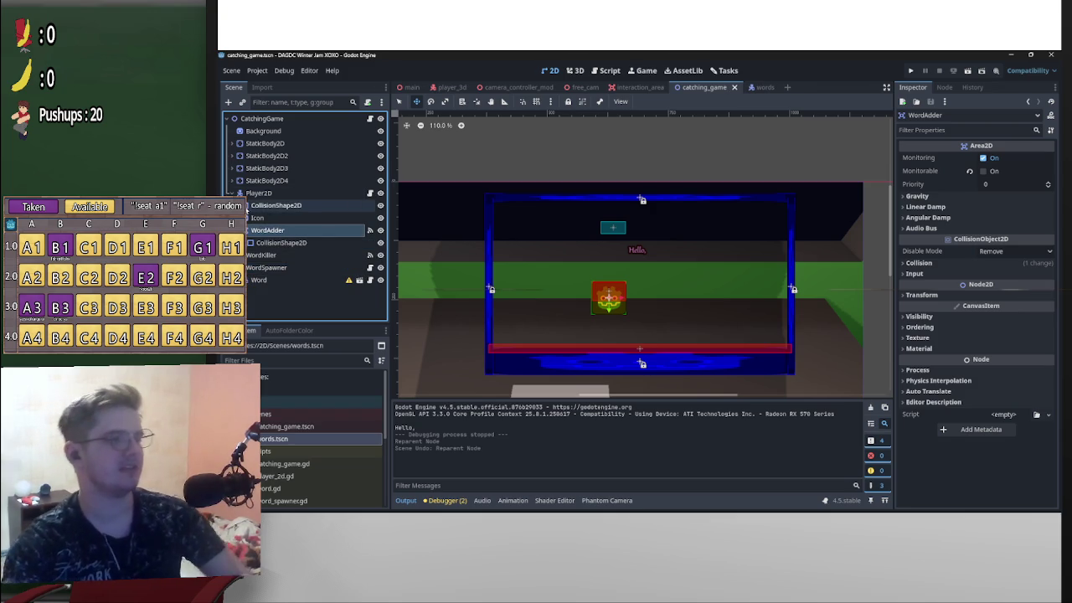
# - Collapse Player2D, try moving the Word node up, and select the WordSpawner node
pyautogui.click(234, 193)
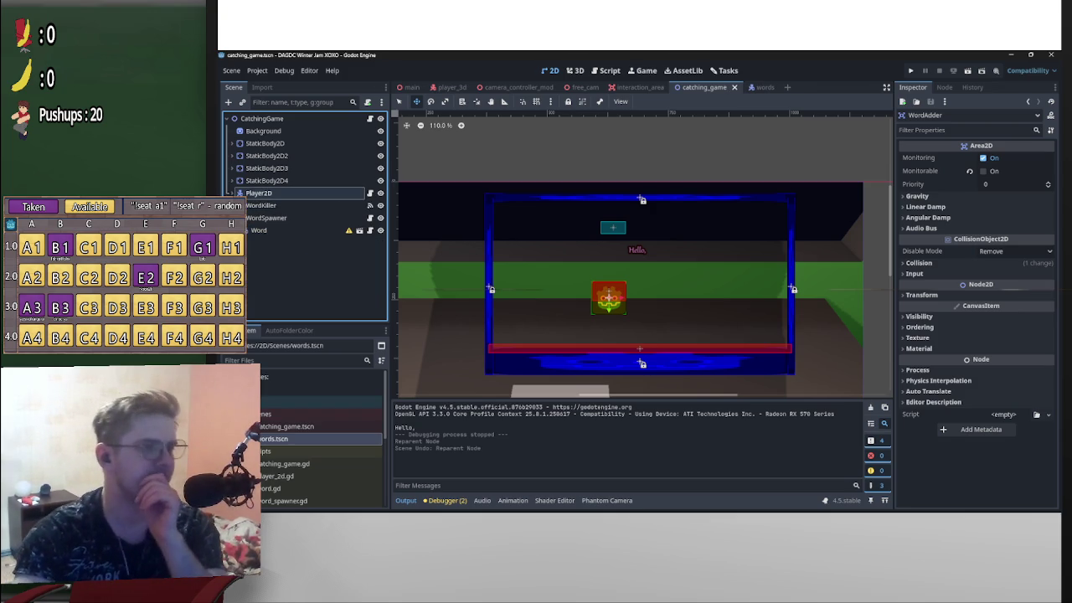
pyautogui.click(277, 218)
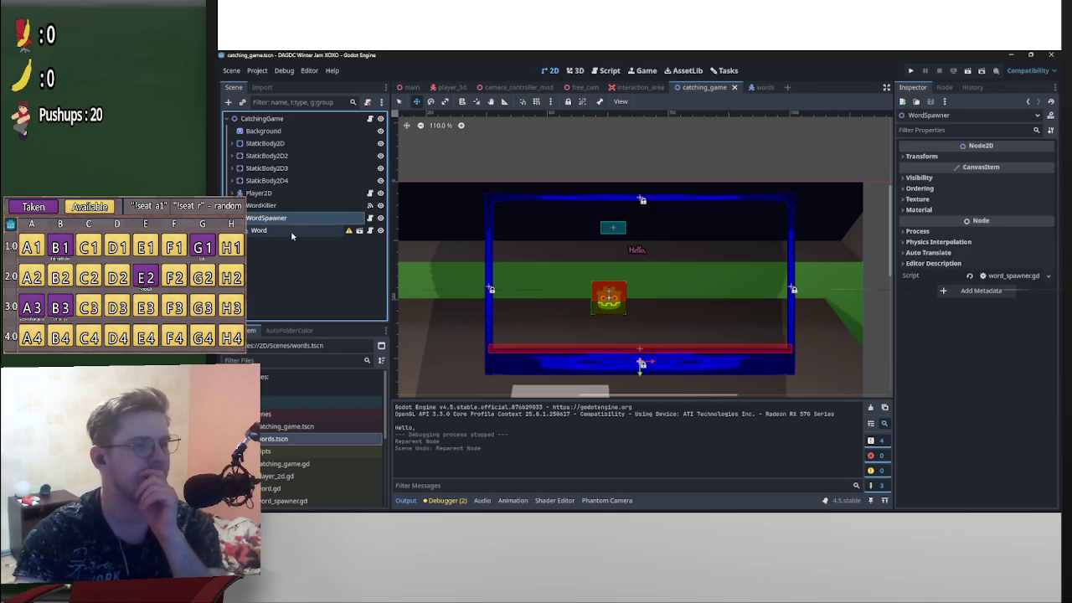
pyautogui.moveTo(291, 233)
pyautogui.mouseDown()
pyautogui.moveTo(264, 234)
pyautogui.moveTo(252, 138)
pyautogui.moveTo(242, 157)
pyautogui.moveTo(260, 231)
pyautogui.mouseUp()
pyautogui.click(365, 217)
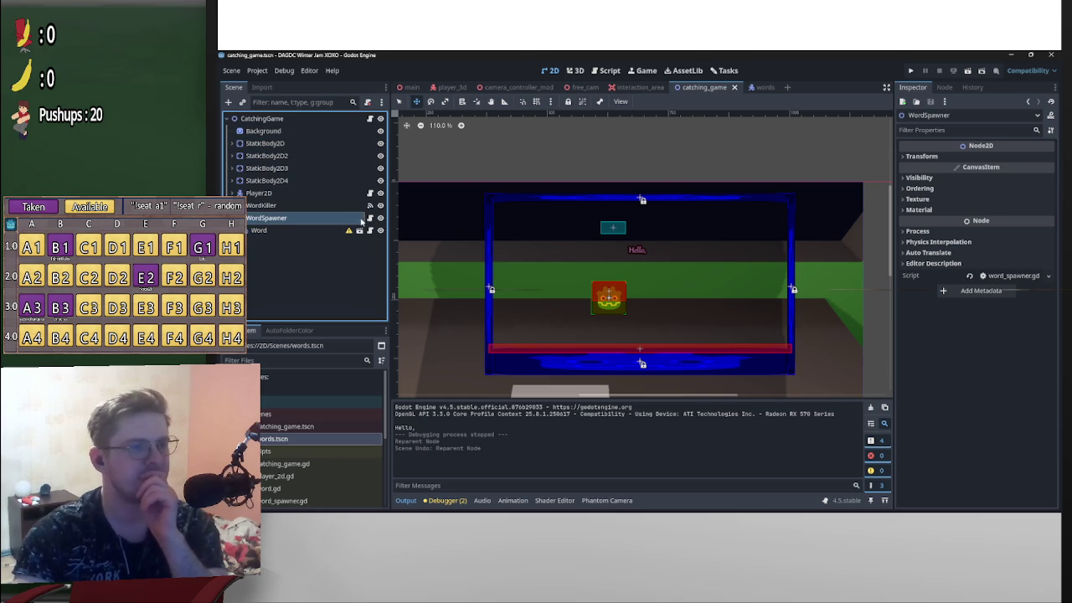
pyautogui.rightClick(357, 221)
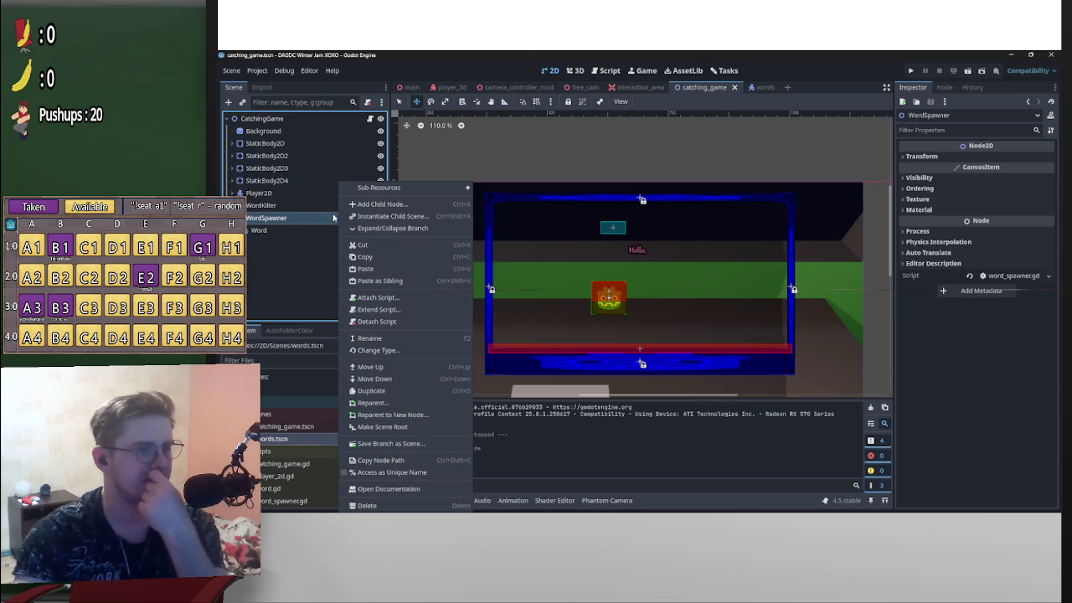
# - Save the WordSpawner branch as its own scene, word_spawner.tscn
pyautogui.rightClick(317, 223)
pyautogui.rightClick(325, 223)
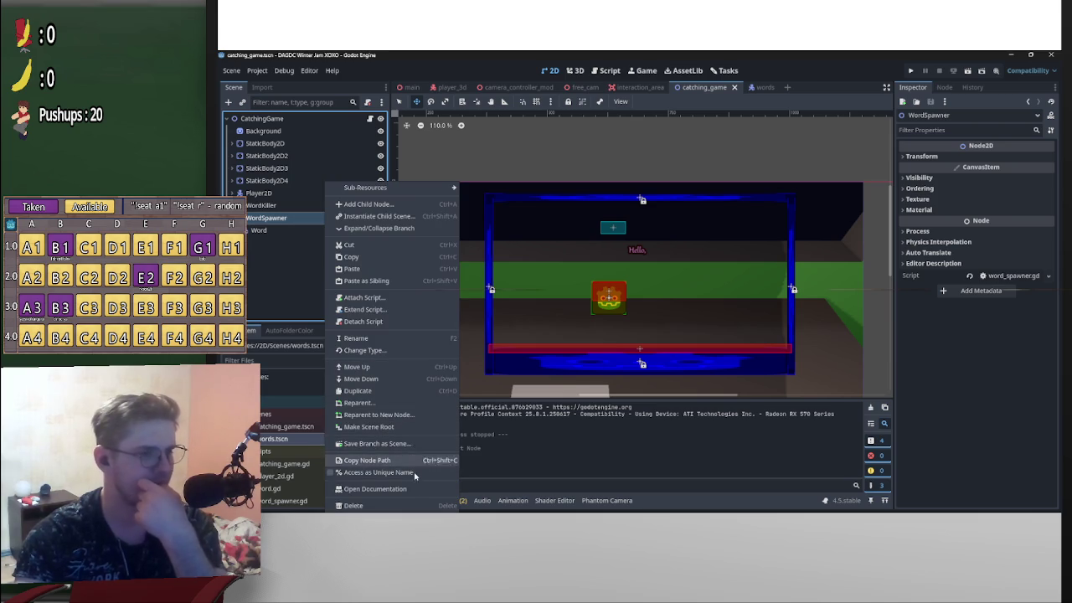
pyautogui.click(387, 443)
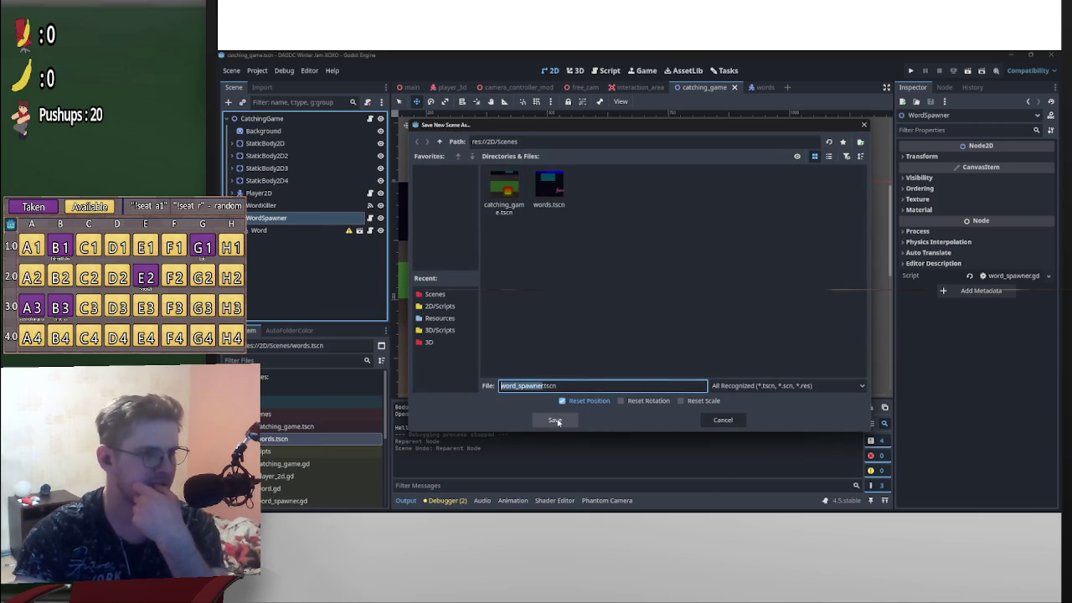
pyautogui.click(555, 420)
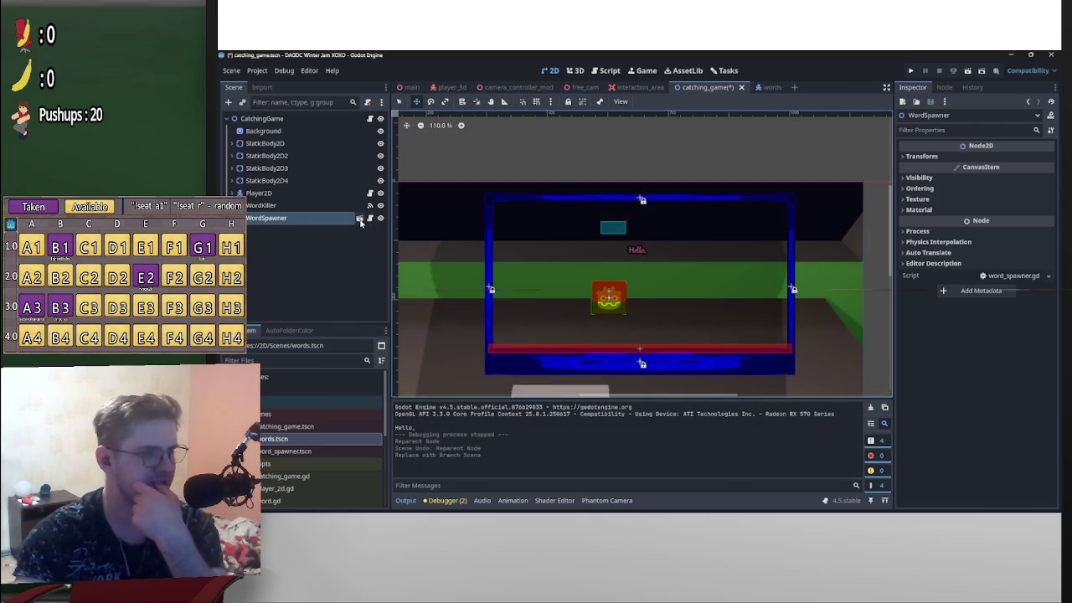
# - Open word_spawner.tscn, delete its Word child node, and open the WordSpawner root's script
pyautogui.click(359, 218)
pyautogui.click(265, 134)
pyautogui.press('Delete')
pyautogui.press('Return')
pyautogui.click(270, 120)
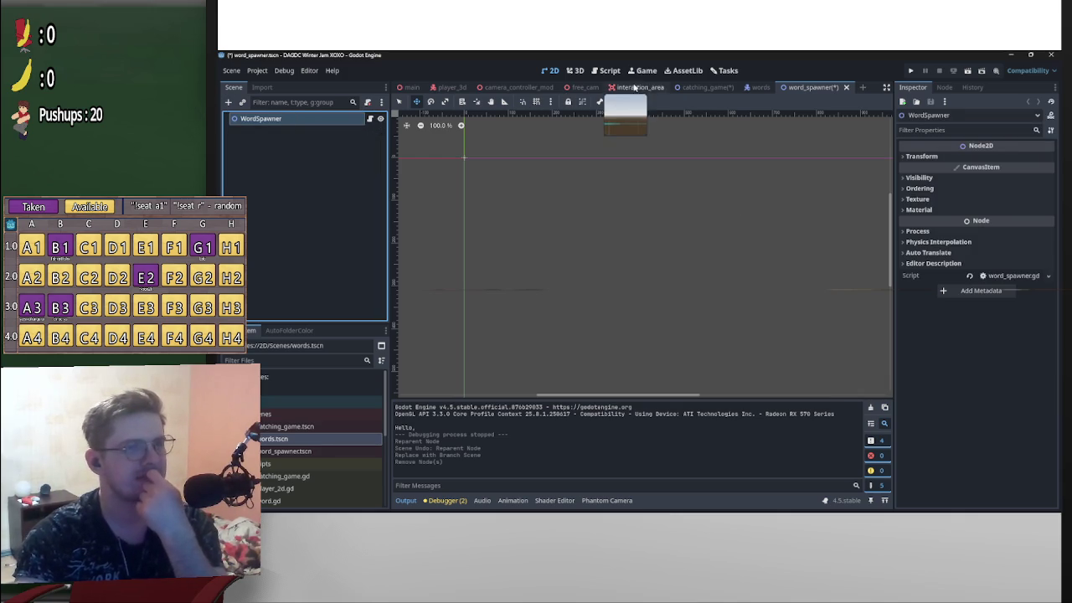
pyautogui.click(608, 70)
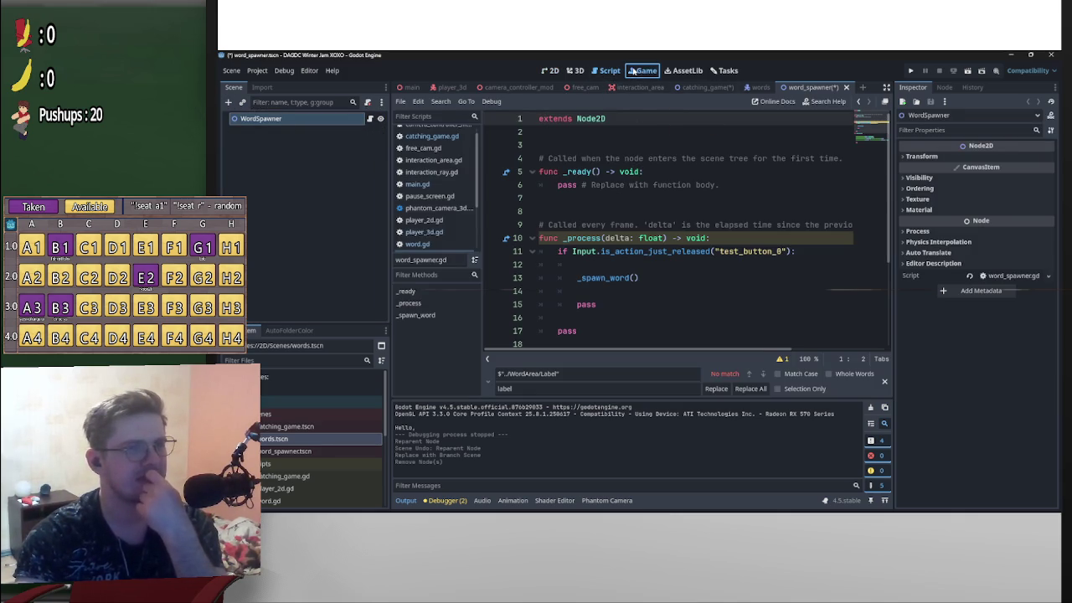
pyautogui.click(634, 71)
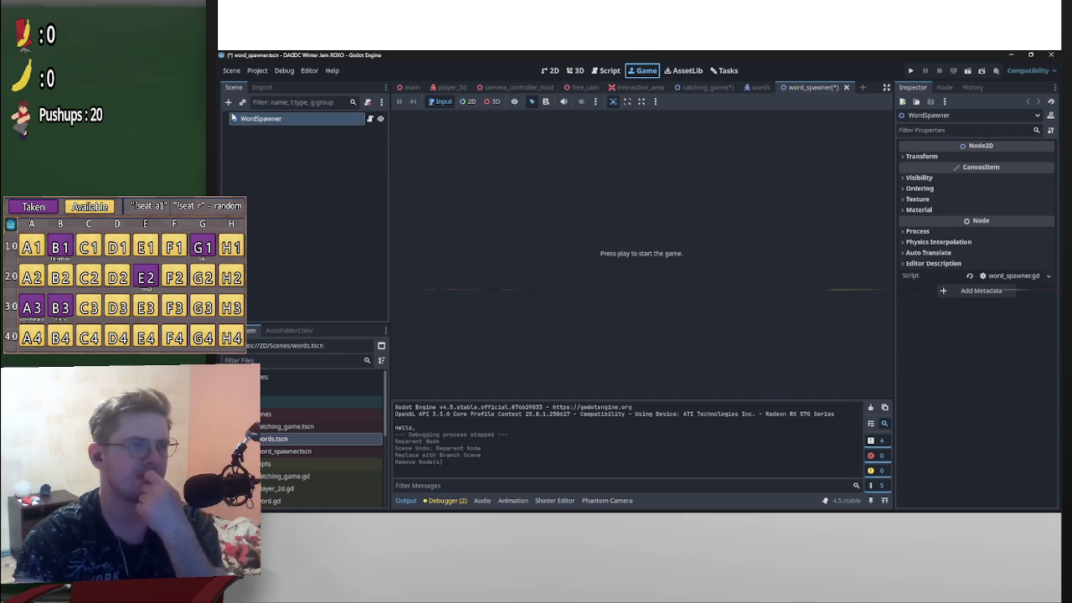
pyautogui.click(371, 119)
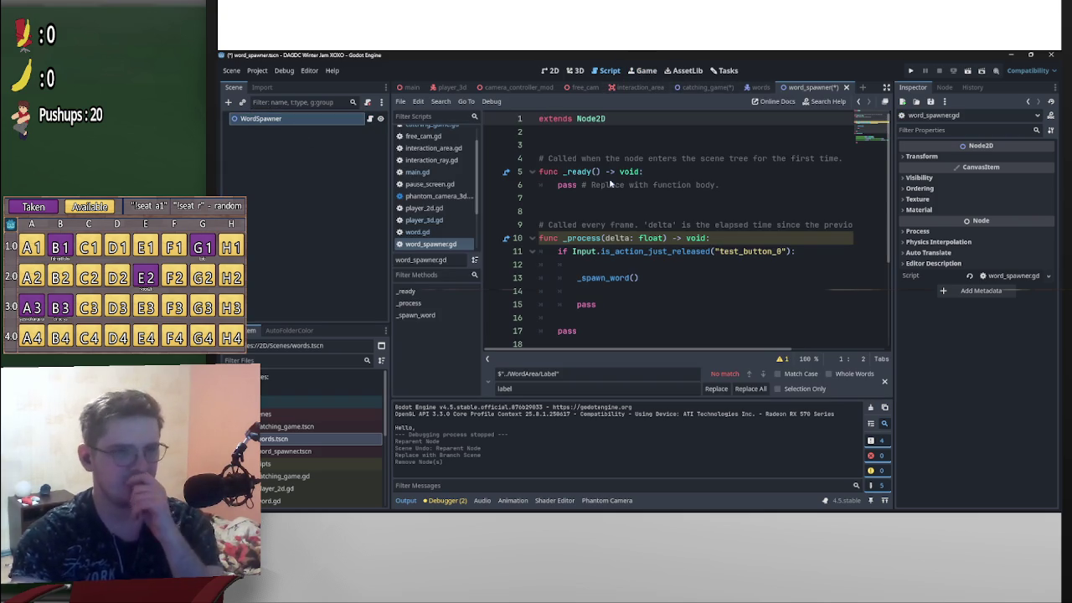
pyautogui.click(609, 141)
pyautogui.click(606, 131)
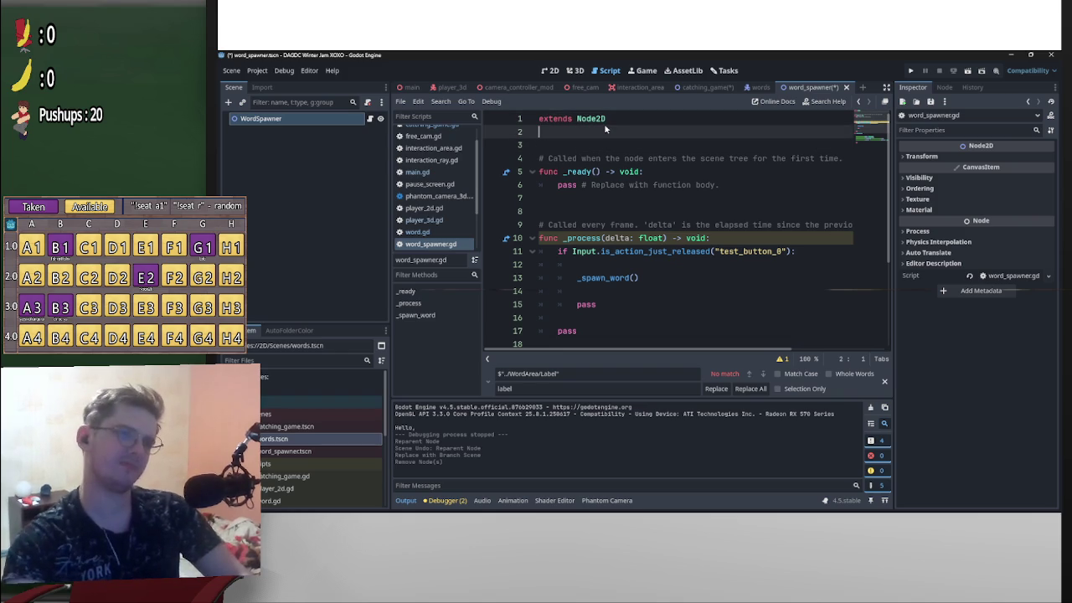
pyautogui.press('Return')
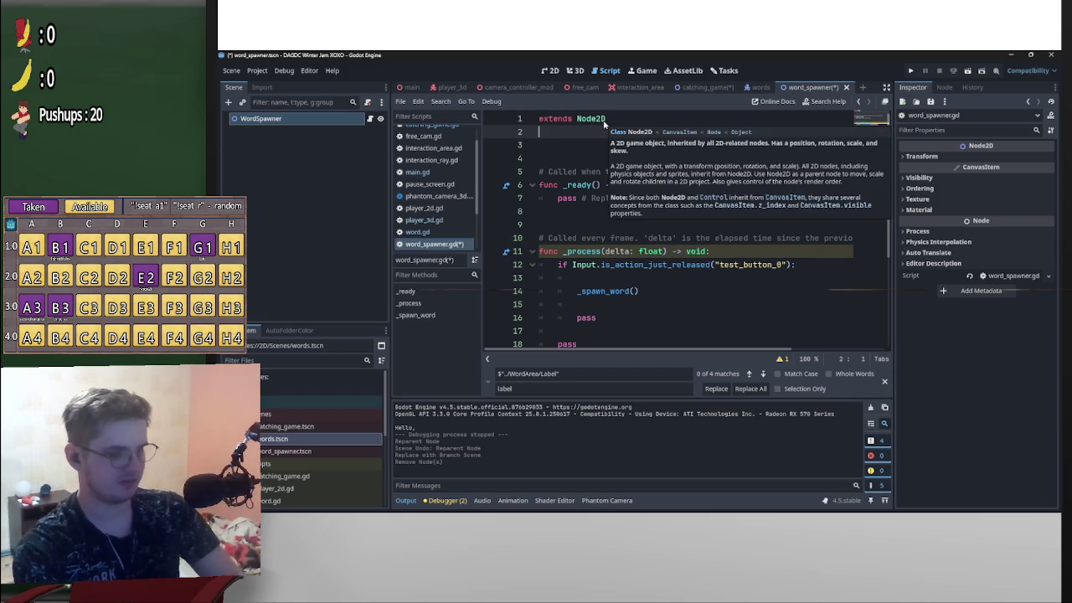
pyautogui.write('@exp')
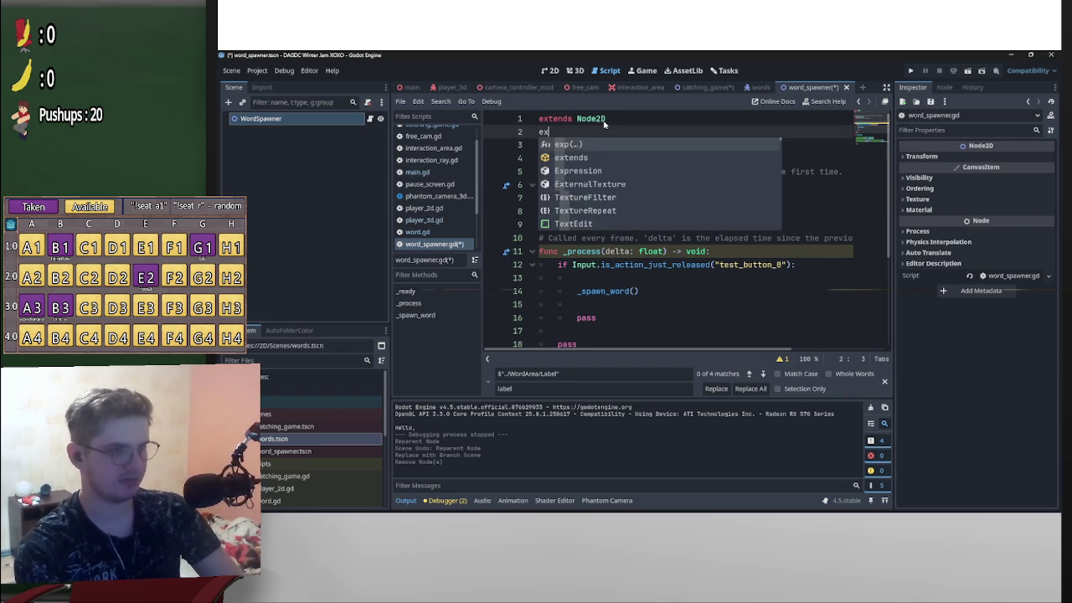
pyautogui.write('ort var pos_a')
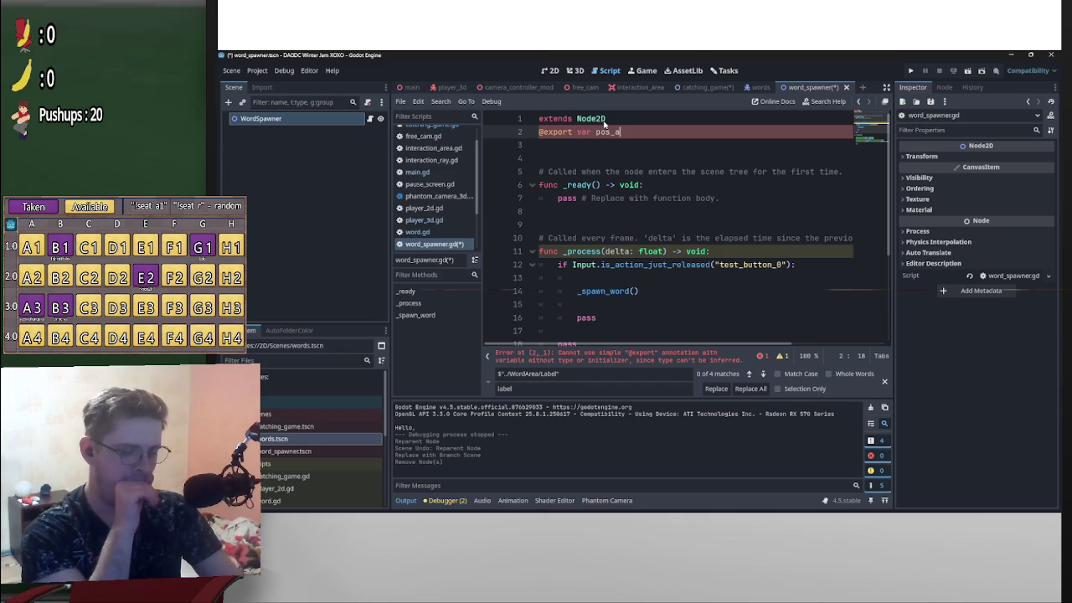
pyautogui.write(':Marker')
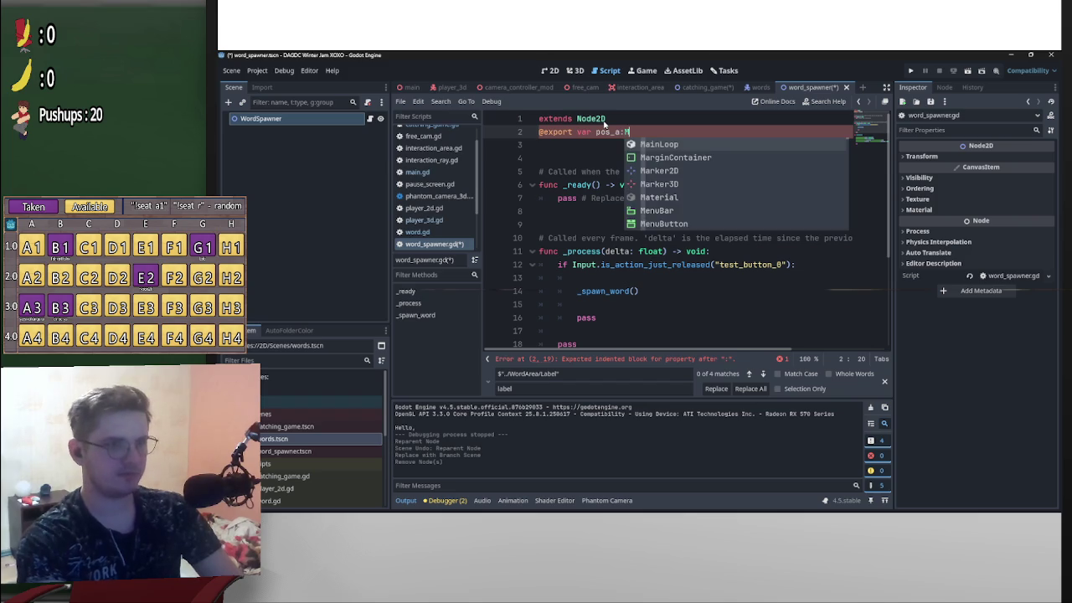
pyautogui.press('Return')
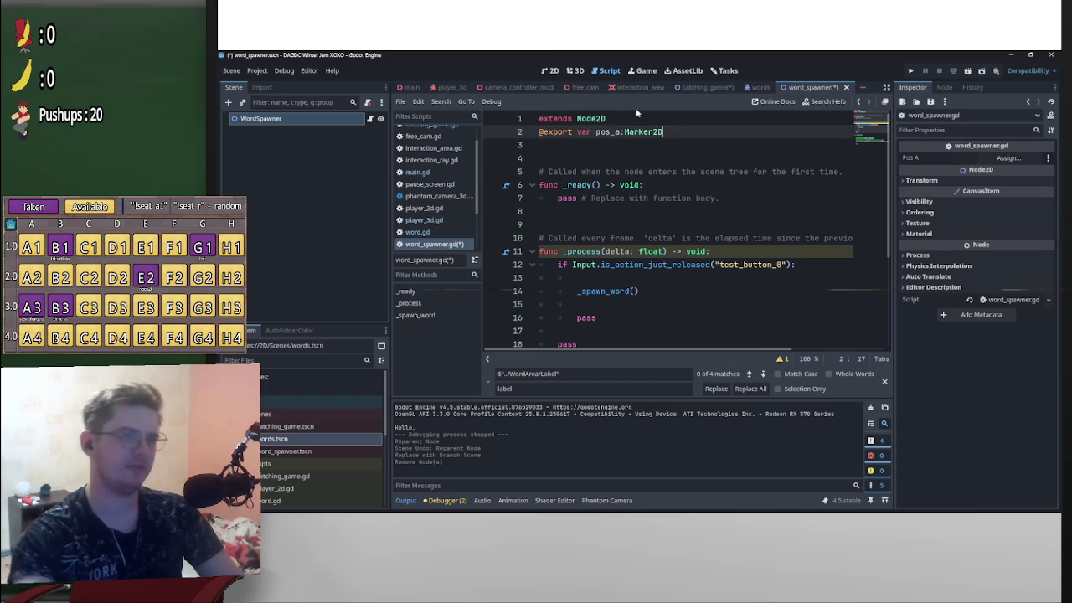
# - Duplicate the export line as pos_b:Marker2D and separate the exports from extends with a blank line
pyautogui.moveTo(670, 132); pyautogui.dragTo(480, 142)
pyautogui.hotkey('ctrl', 'c')
pyautogui.press('End')
pyautogui.press('Return')
pyautogui.hotkey('ctrl', 'v')
pyautogui.click(618, 145)
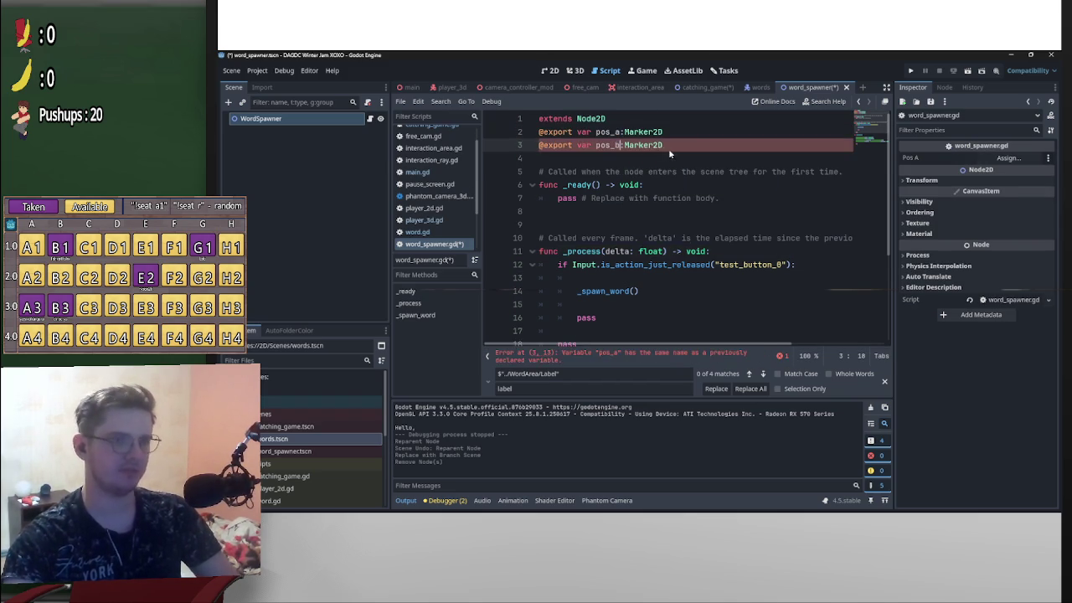
pyautogui.press('BackSpace')
pyautogui.write('b')
pyautogui.click(540, 134)
pyautogui.press('Return')
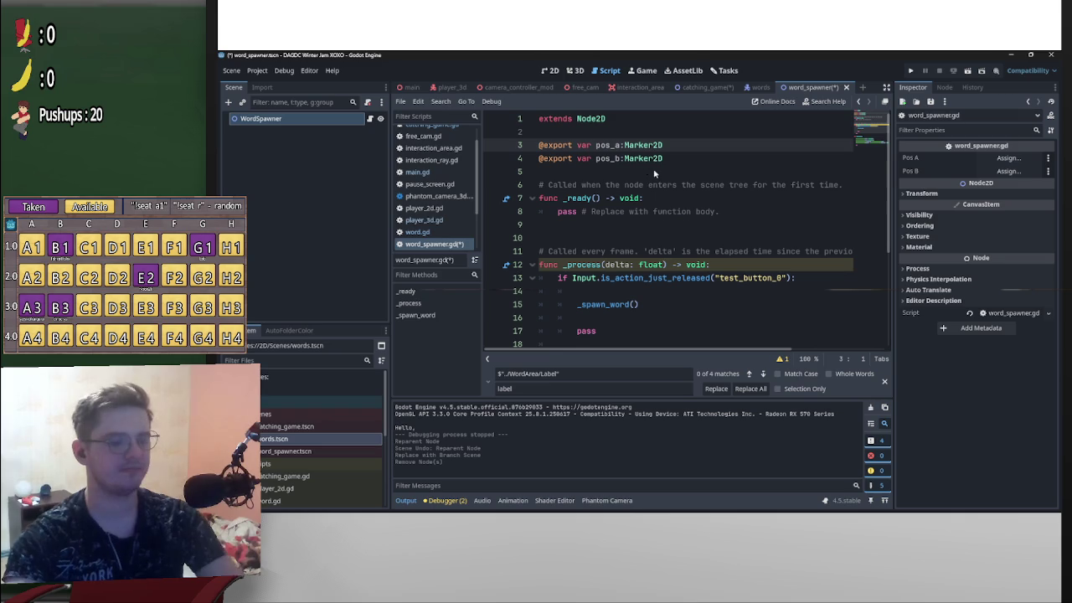
pyautogui.click(640, 172)
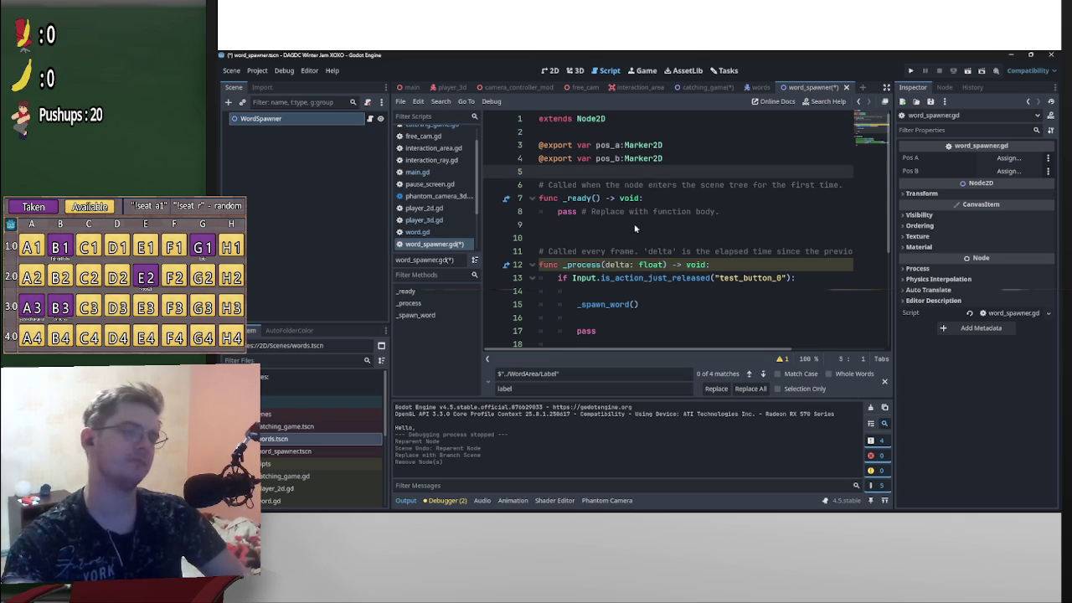
pyautogui.scroll(-2, 606, 290)
# - Delete the four label and collision resizing lines (23–26) and the leftover blank line from _spawn_word
pyautogui.scroll(-2, 606, 290)
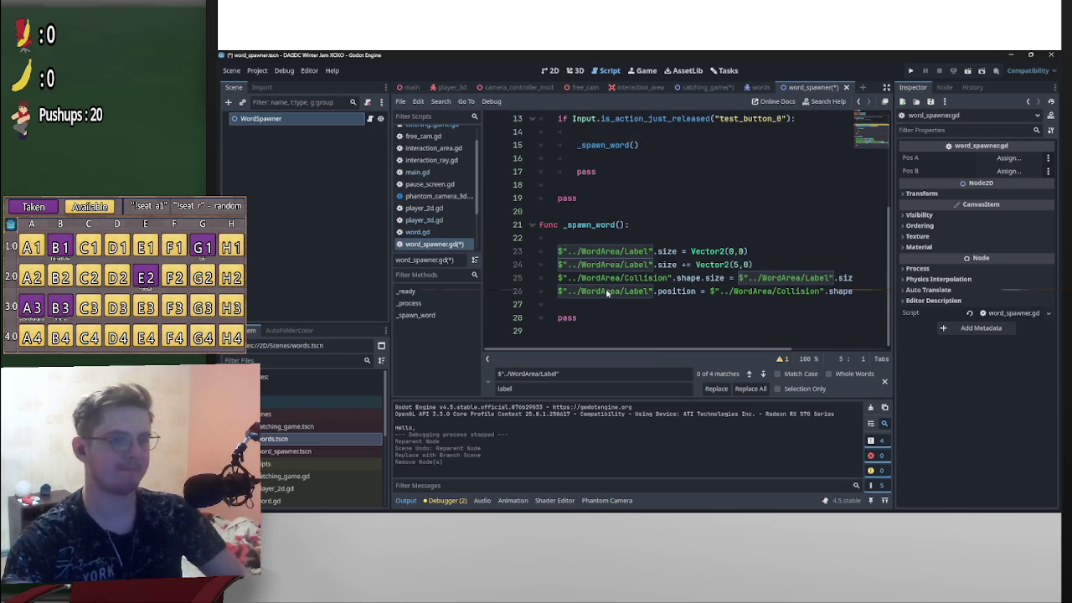
pyautogui.moveTo(743, 292); pyautogui.dragTo(862, 291)
pyautogui.click(829, 292)
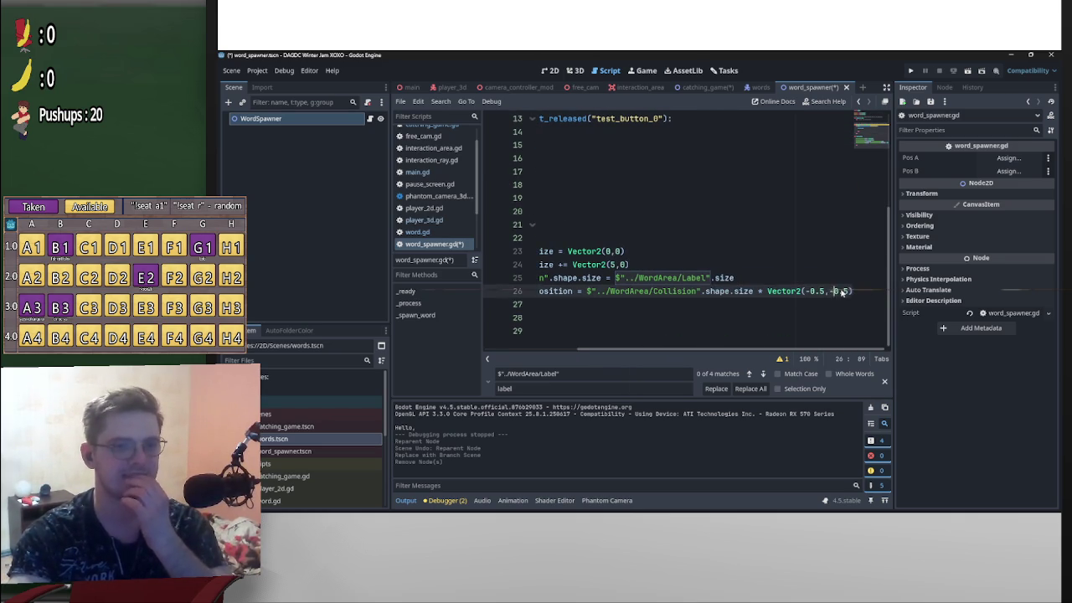
pyautogui.scroll(4, 826, 292)
pyautogui.scroll(-4, 876, 306)
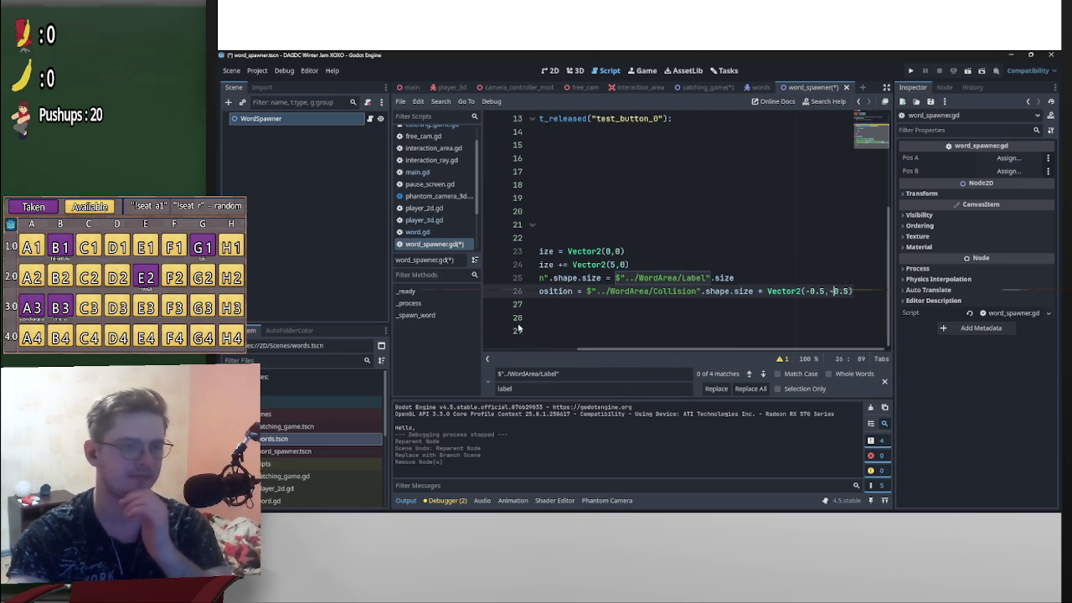
pyautogui.moveTo(852, 291)
pyautogui.mouseDown()
pyautogui.moveTo(452, 267)
pyautogui.moveTo(455, 254)
pyautogui.mouseUp()
pyautogui.press('BackSpace')
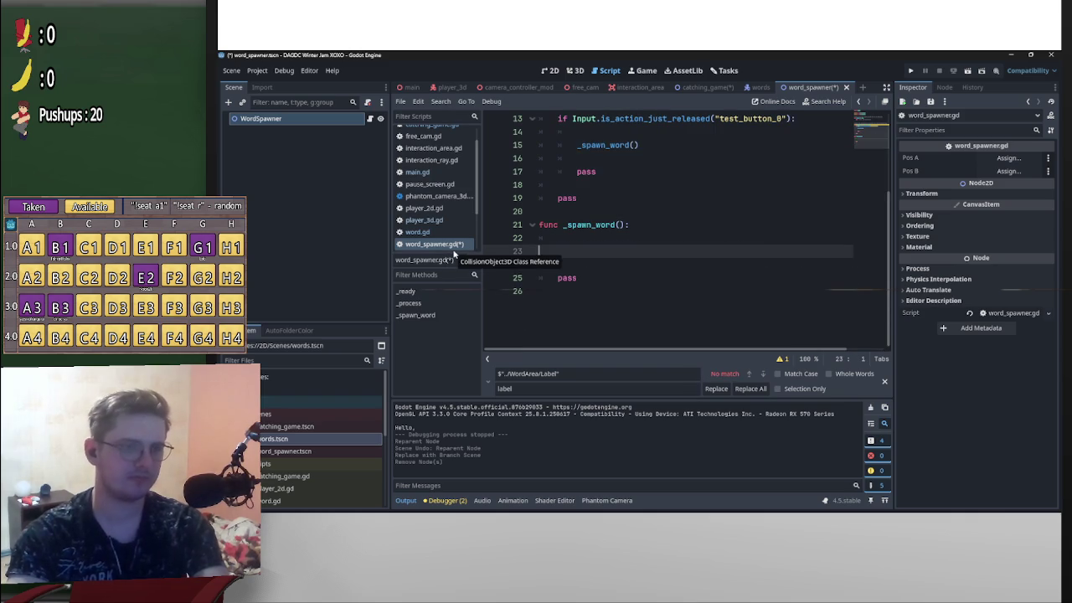
pyautogui.press('BackSpace')
pyautogui.scroll(4, 670, 210)
pyautogui.scroll(-3, 722, 191)
pyautogui.scroll(3, 662, 231)
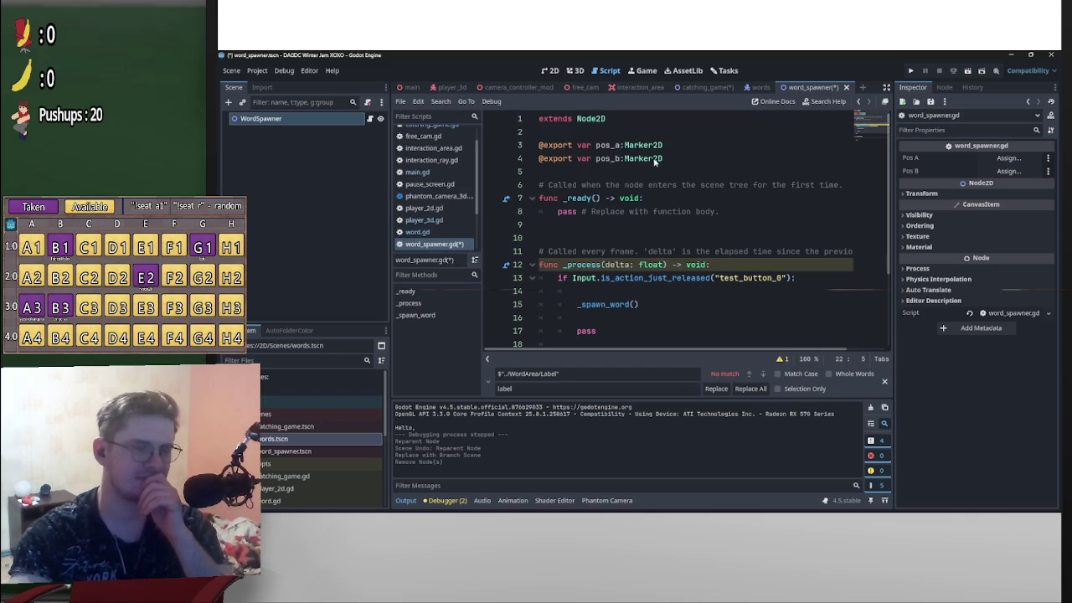
pyautogui.scroll(-2, 729, 216)
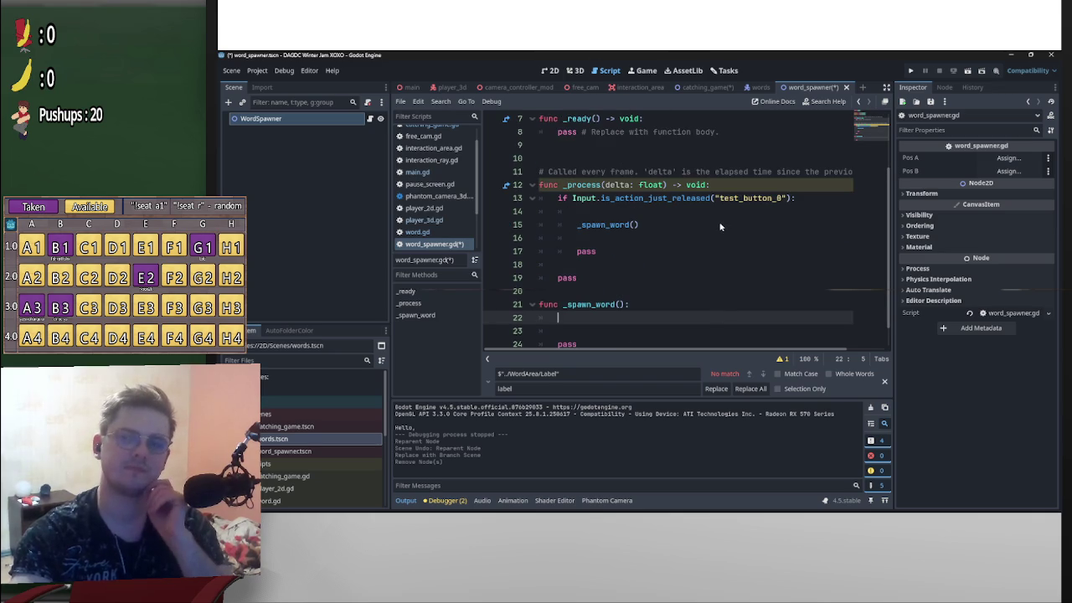
pyautogui.scroll(-1, 661, 260)
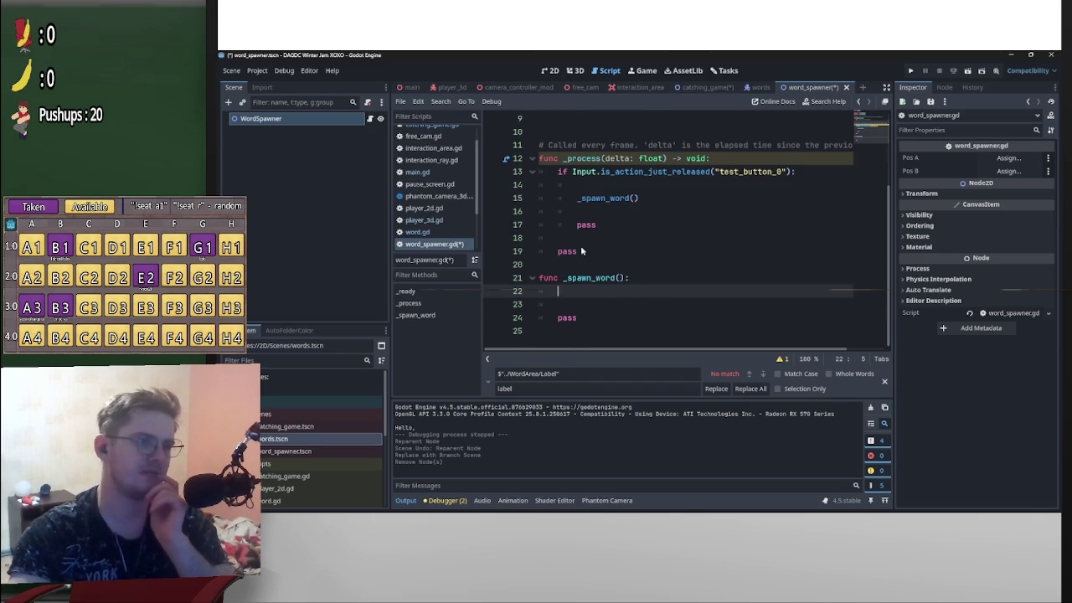
pyautogui.scroll(1, 658, 242)
pyautogui.scroll(-1, 680, 230)
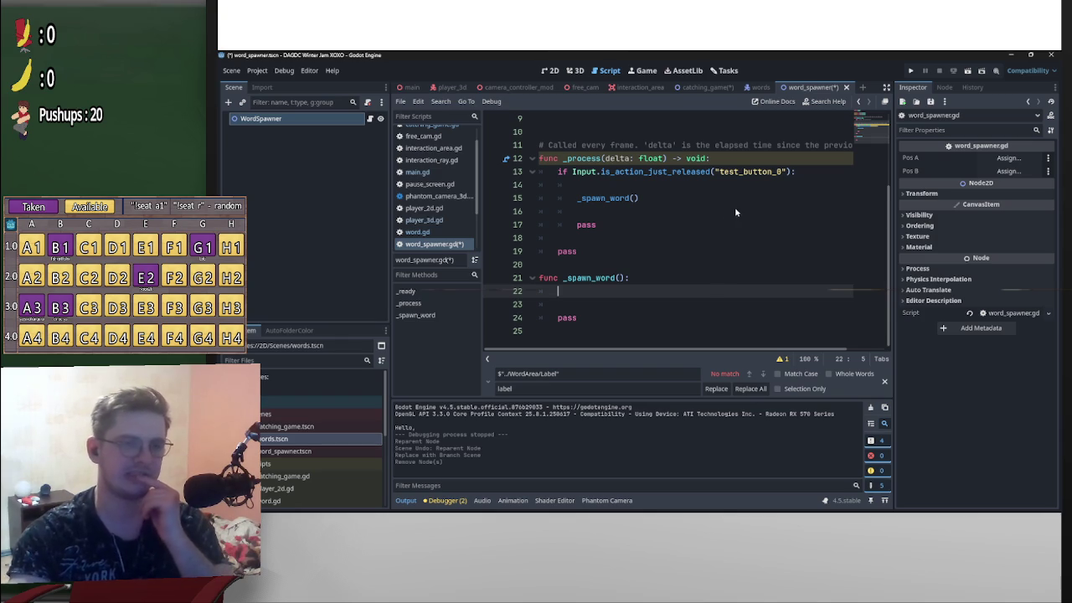
pyautogui.scroll(3, 731, 198)
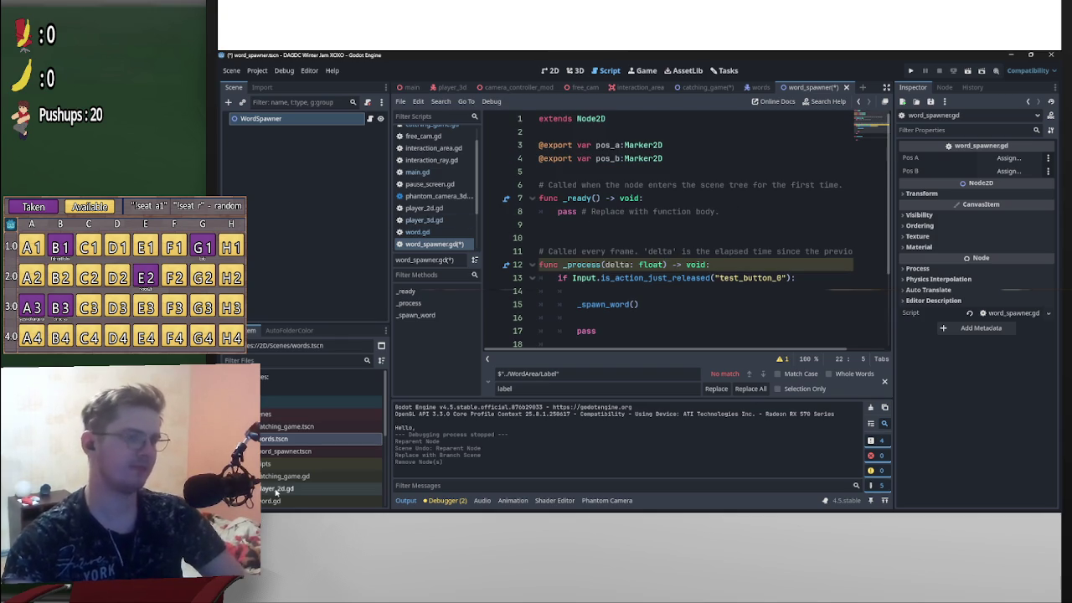
# - Declare 'var word_scene:PackedScene = preload(' above the export variables
pyautogui.scroll(-1, 319, 451)
pyautogui.click(600, 132)
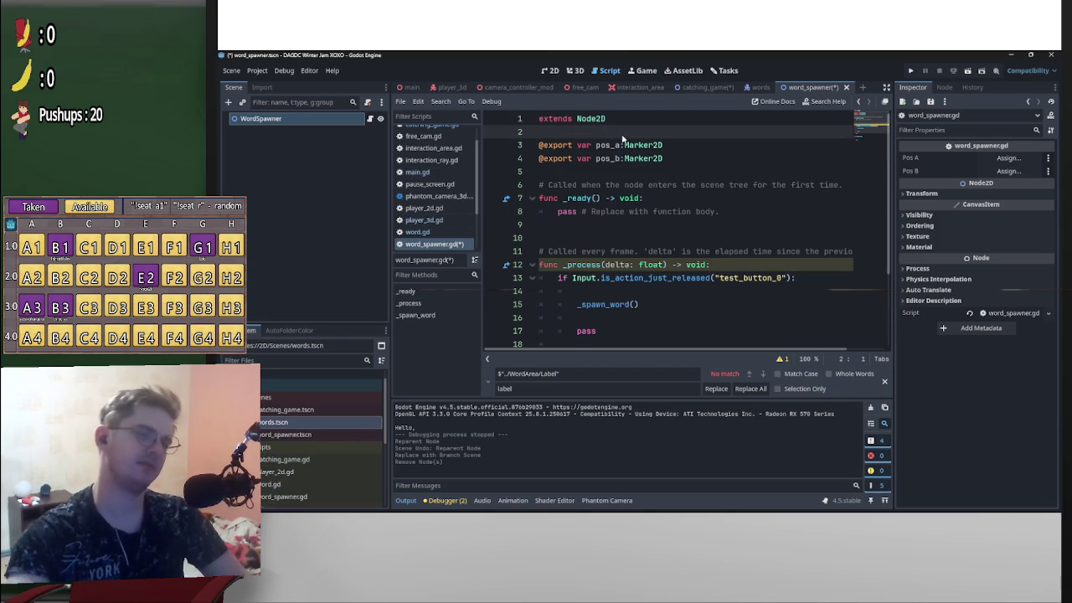
pyautogui.press('Return')
pyautogui.press('Up')
pyautogui.press('Return')
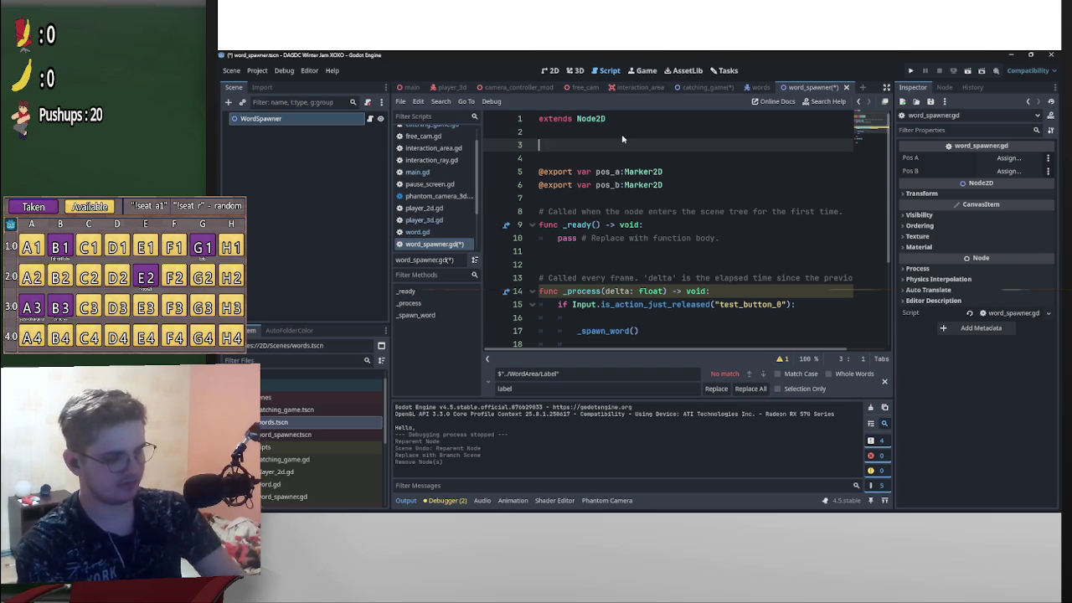
pyautogui.write('var')
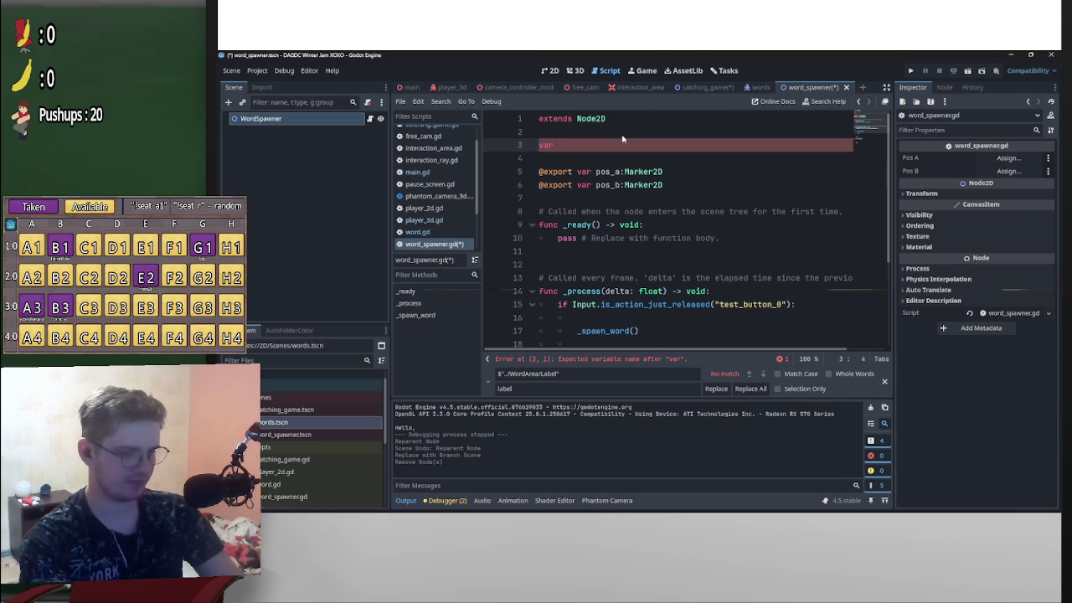
pyautogui.write('word')
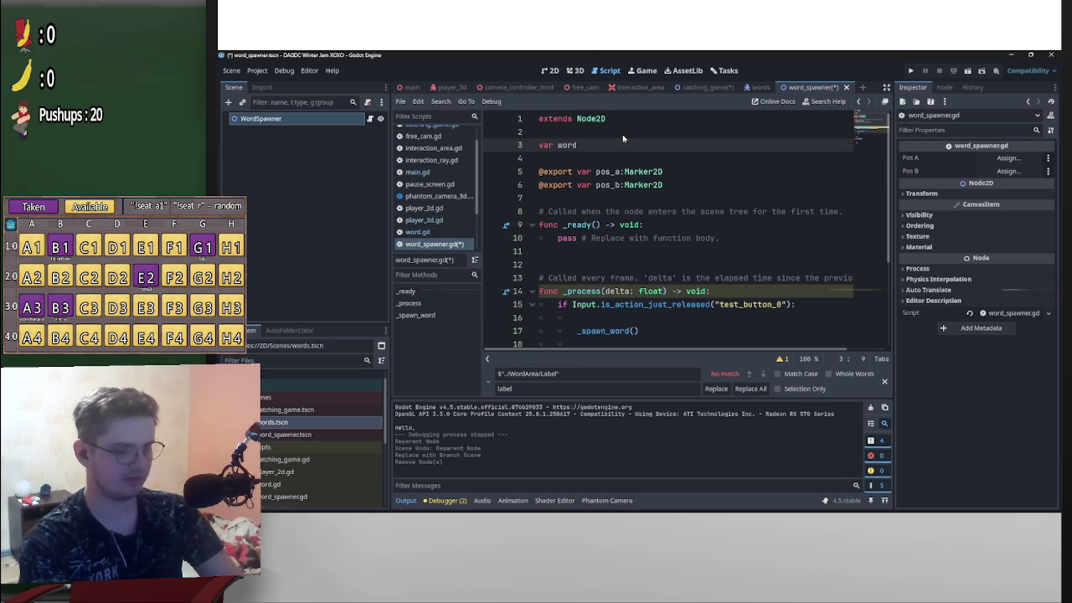
pyautogui.write('_s')
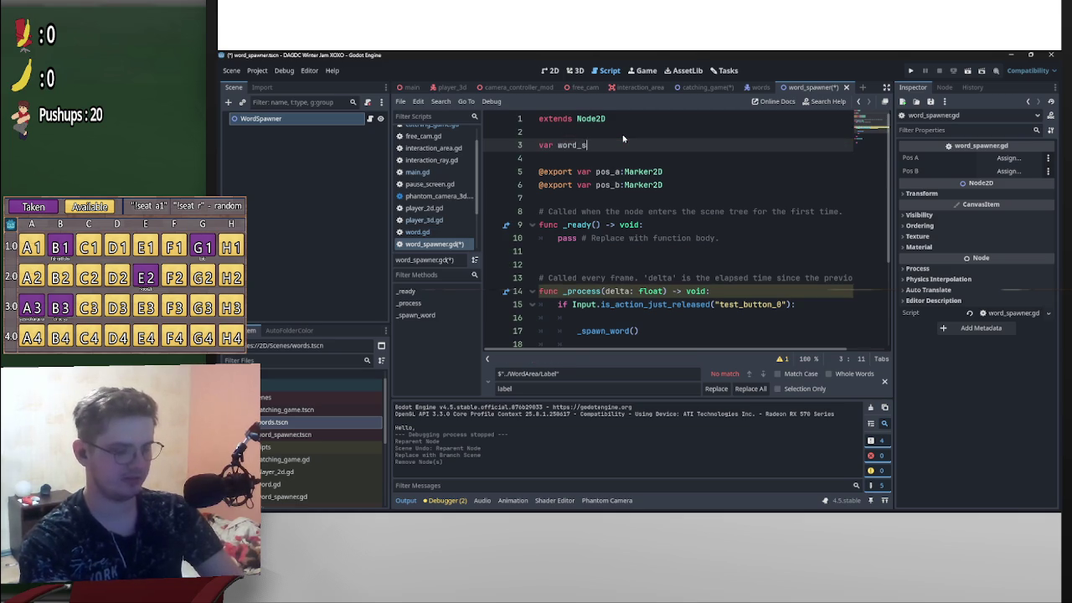
pyautogui.write('cene:Pa')
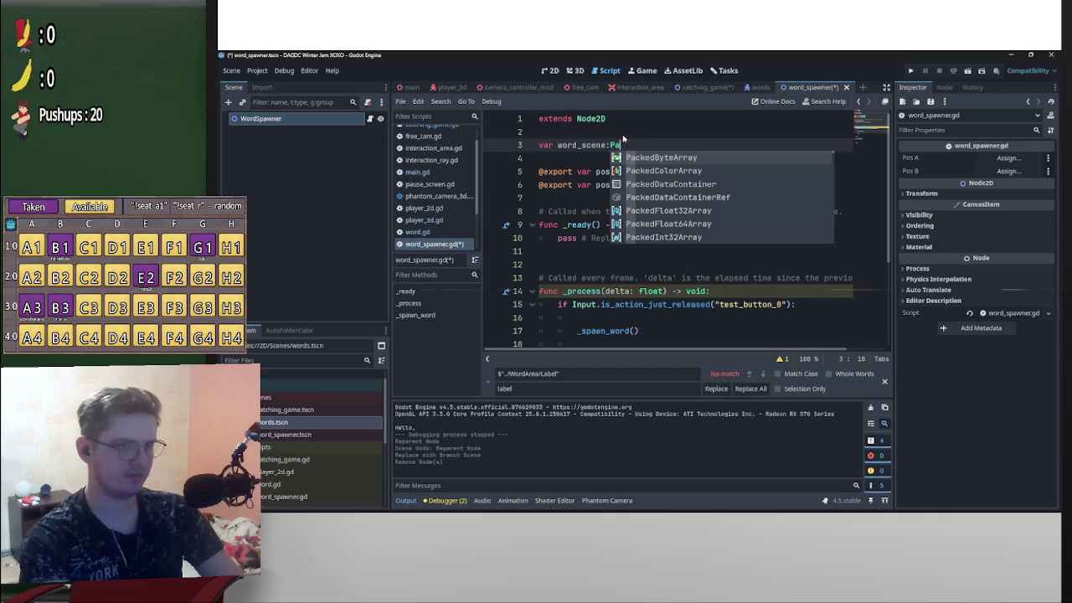
pyautogui.write('ckedS')
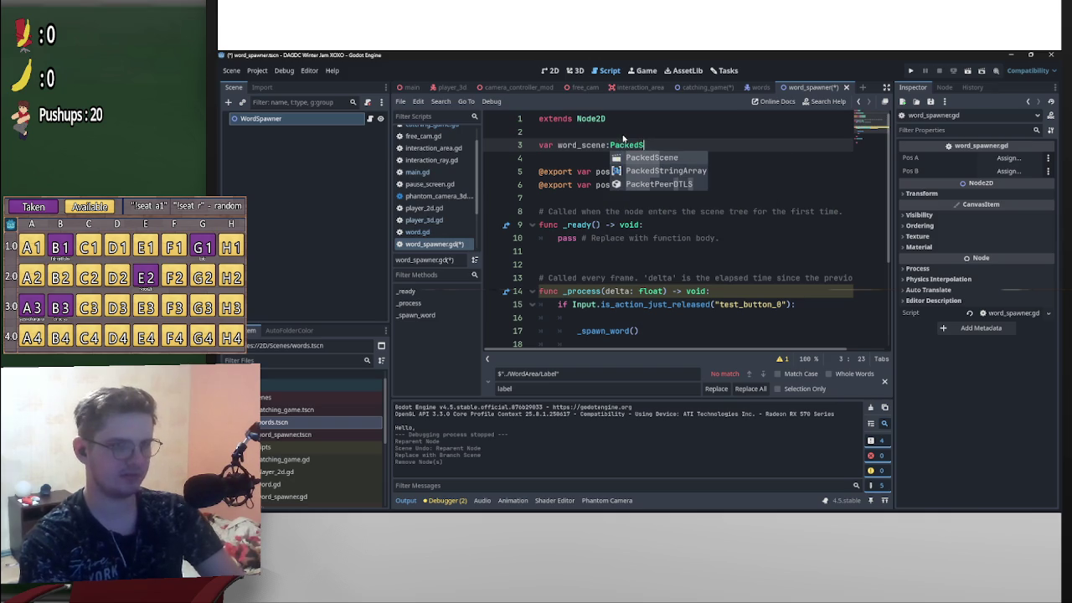
pyautogui.press('Return')
pyautogui.write('= prelo')
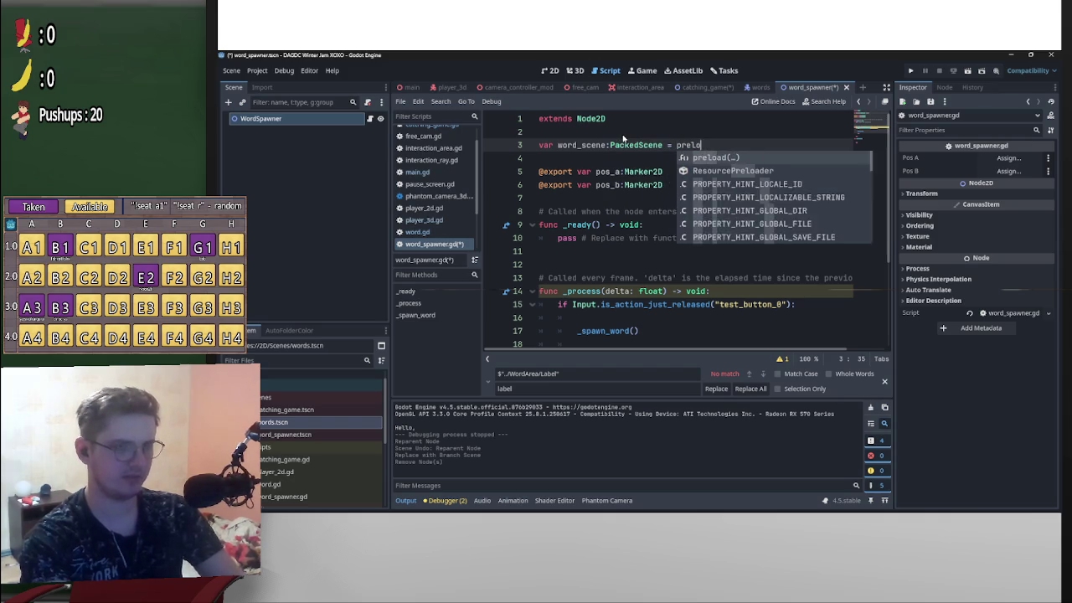
pyautogui.write('ad(')
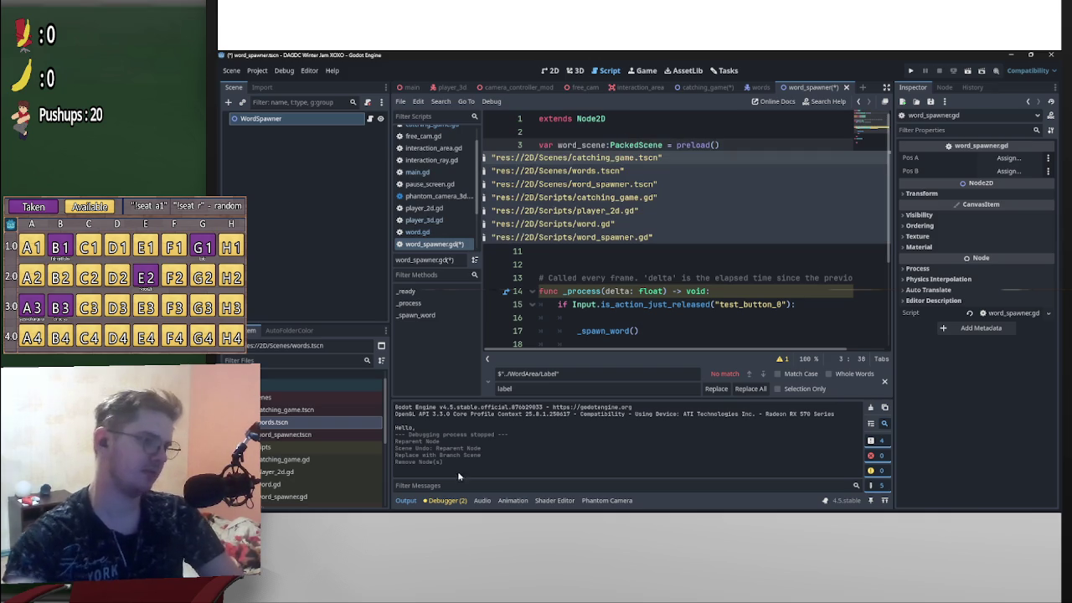
# - Fill preload with words.tscn's copied UID in quotes and save word_spawner.gd
pyautogui.rightClick(276, 424)
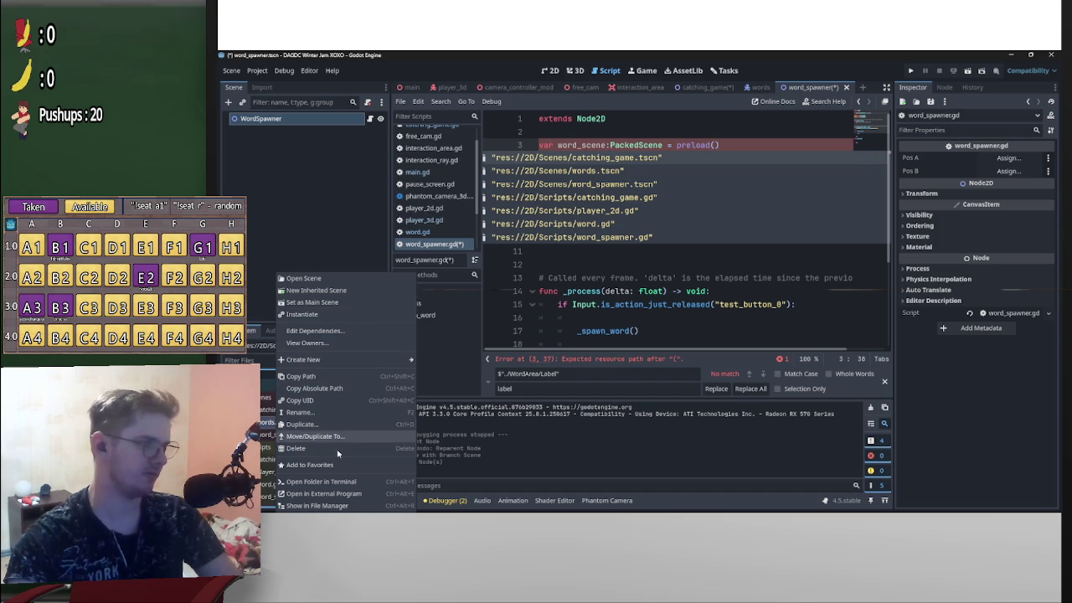
pyautogui.click(323, 400)
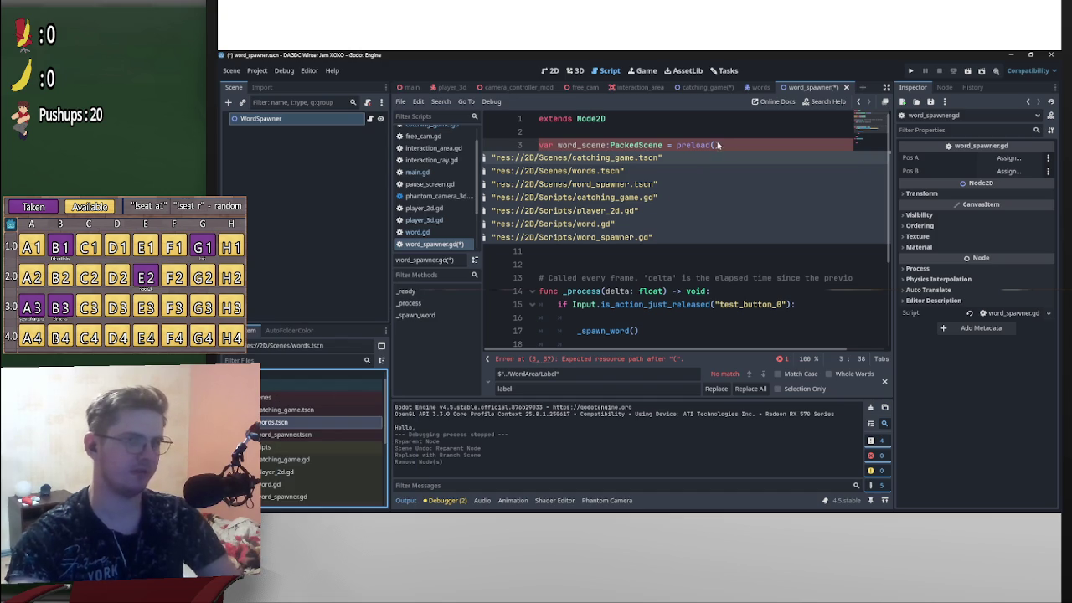
pyautogui.press('Escape')
pyautogui.write('uid://d0vhpa362gt71')
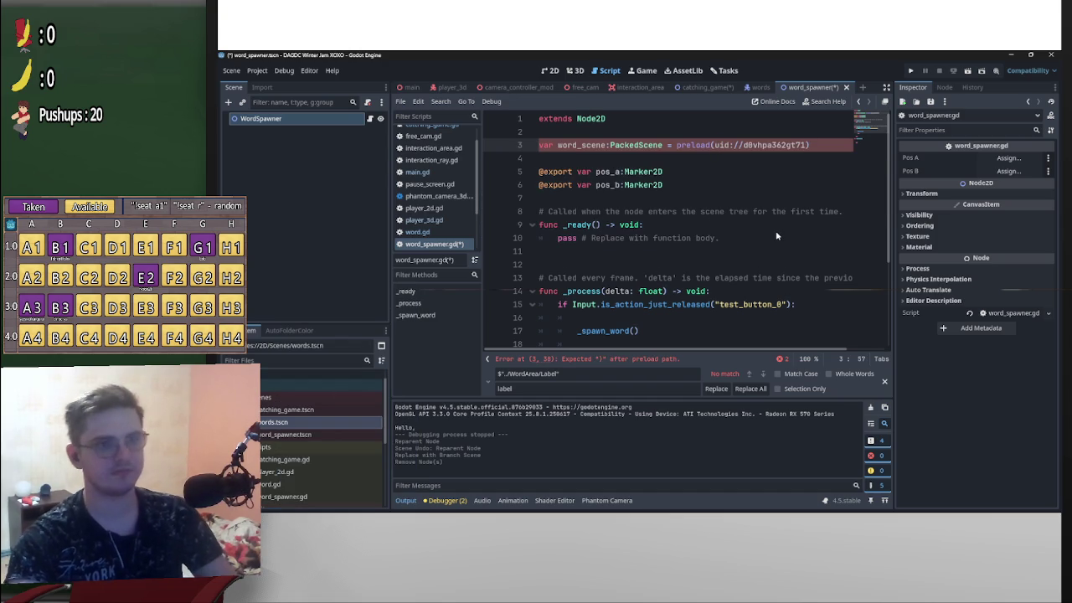
pyautogui.hotkey('ctrl', 'shift', 'Left')
pyautogui.hotkey('ctrl', 'shift', 'Left')
pyautogui.hotkey('ctrl', 'shift', 'Left')
pyautogui.write('"')
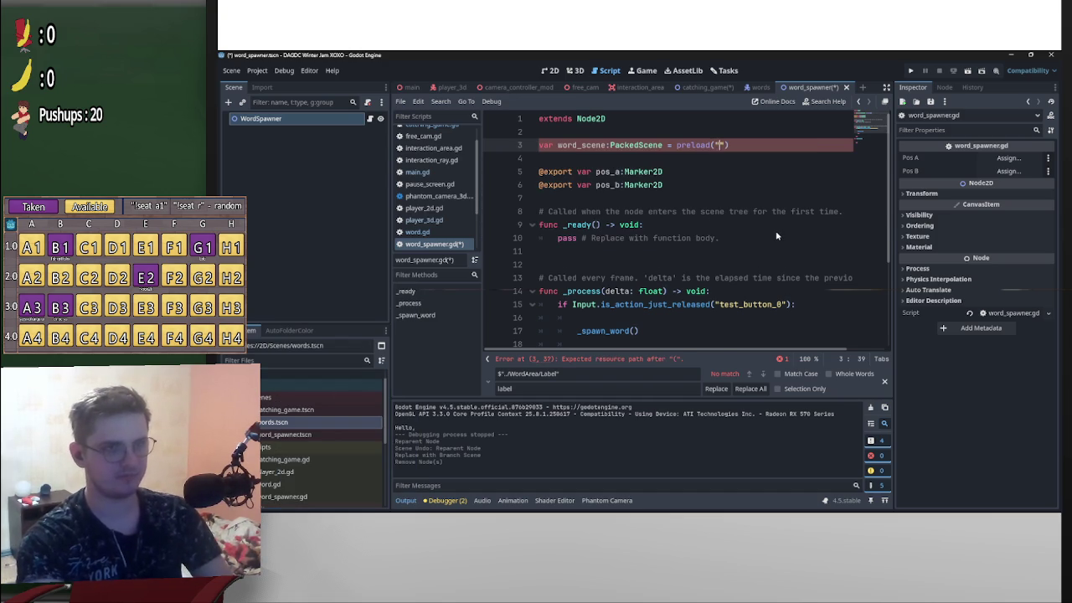
pyautogui.click(778, 145)
pyautogui.hotkey('ctrl', 's')
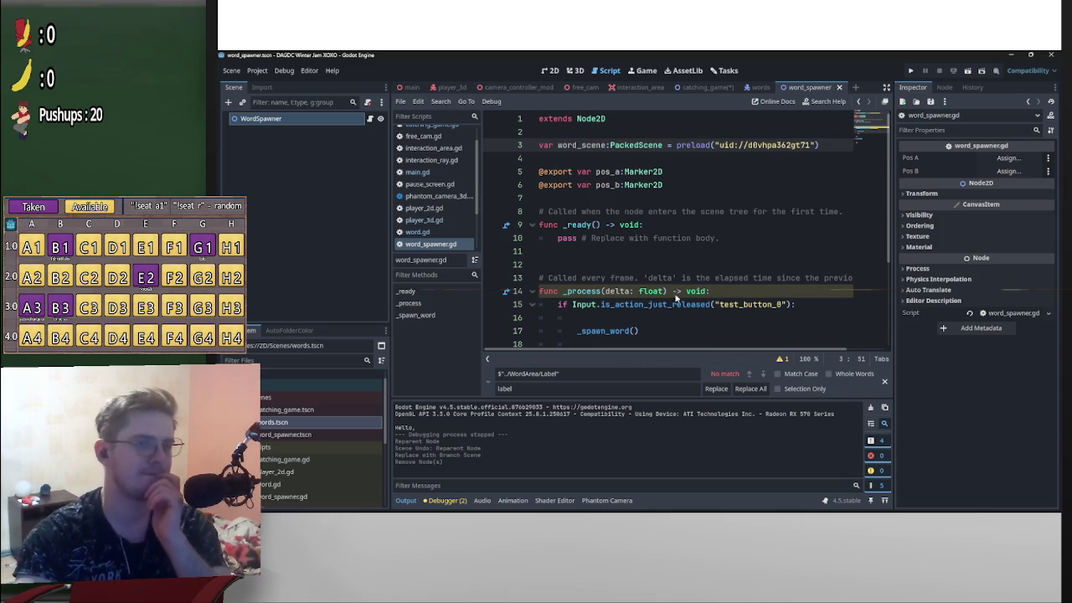
pyautogui.scroll(-2, 677, 303)
pyautogui.scroll(-1, 607, 289)
pyautogui.click(609, 293)
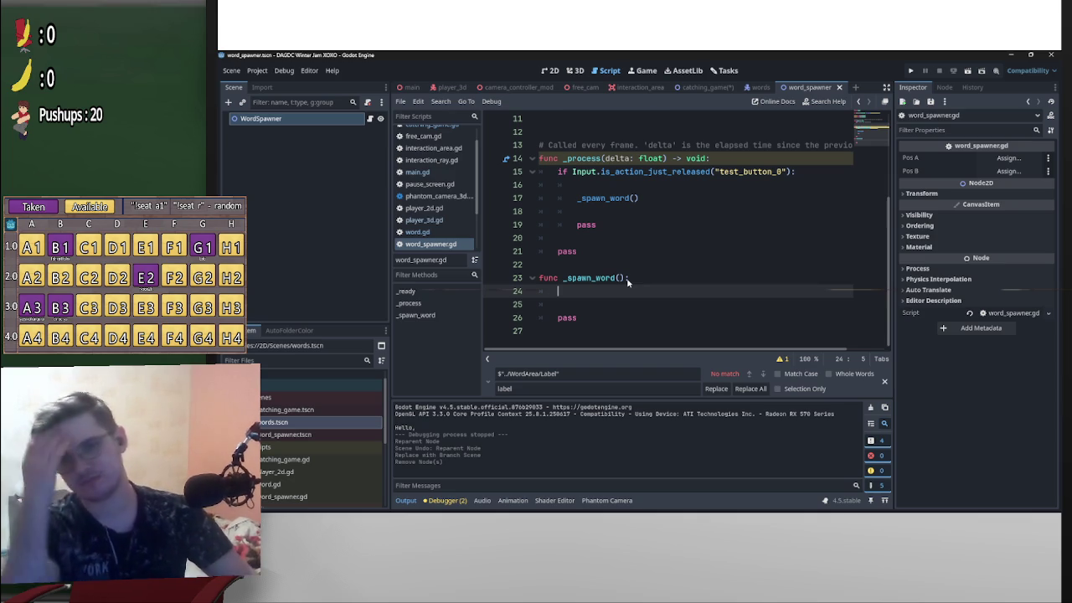
pyautogui.scroll(5, 631, 283)
pyautogui.scroll(-5, 670, 281)
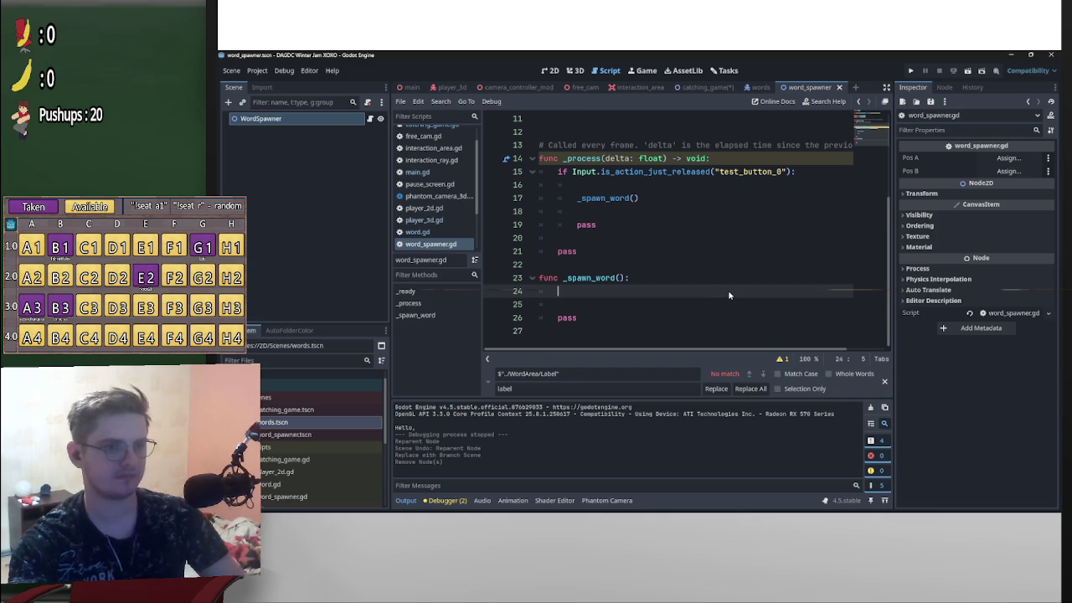
pyautogui.scroll(4, 656, 300)
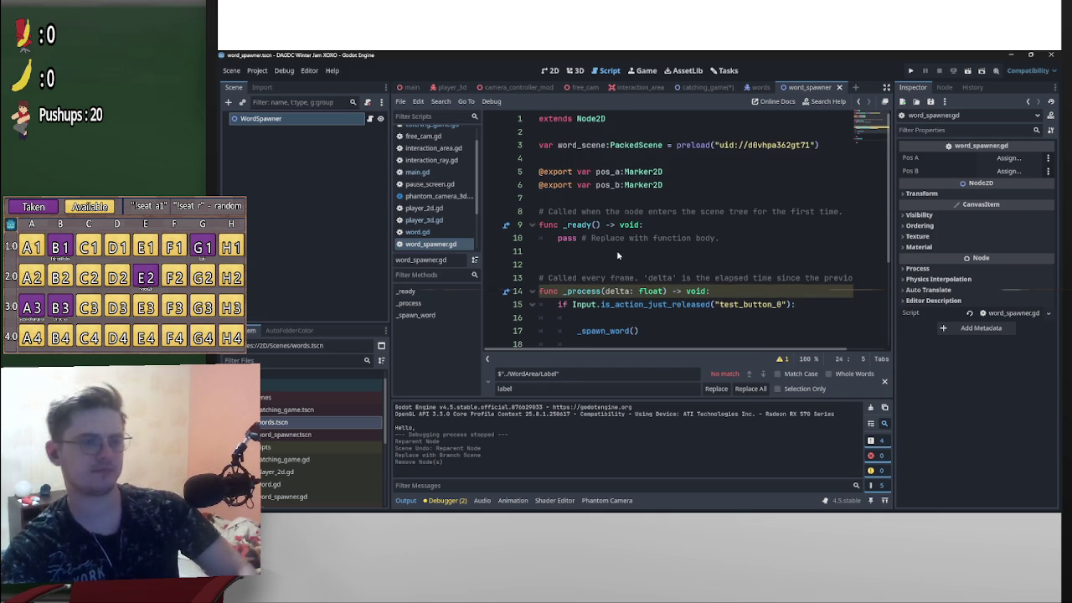
pyautogui.scroll(-4, 587, 308)
pyautogui.press('Up')
pyautogui.press('Up')
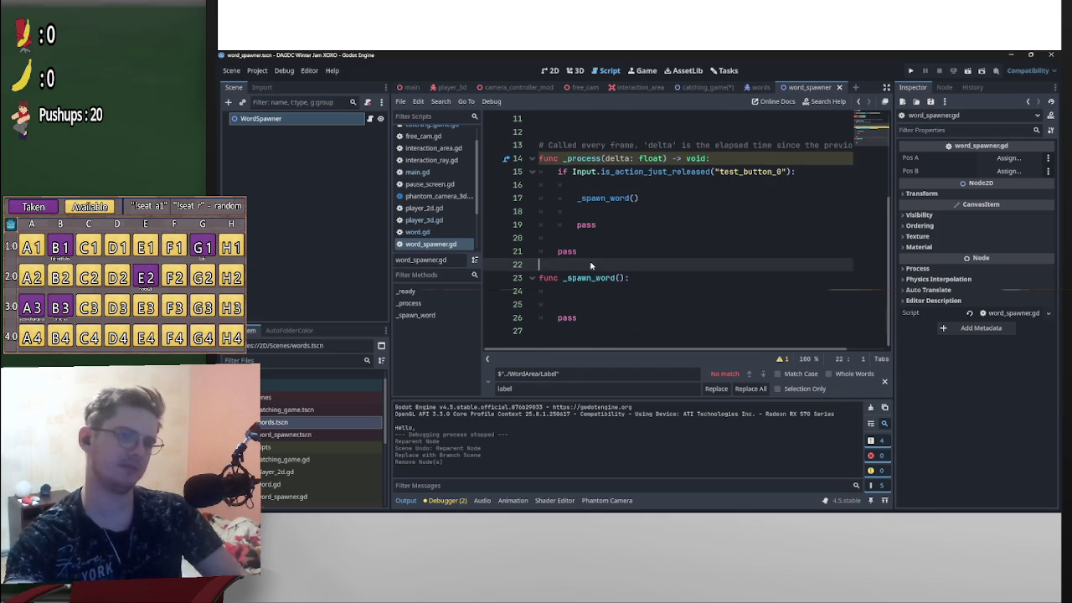
# - Add 'var last_pos:Vector2 = Vector2(1337,1337)' on a new line above func _spawn_word
pyautogui.press('Return')
pyautogui.press('Return')
pyautogui.press('Up')
pyautogui.write('var ')
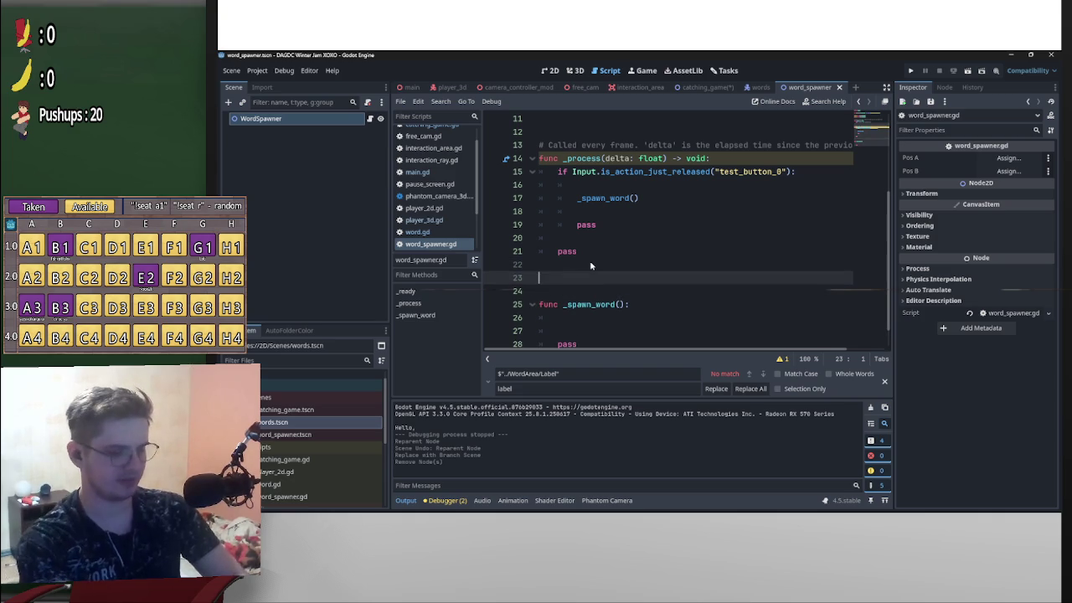
pyautogui.write('l')
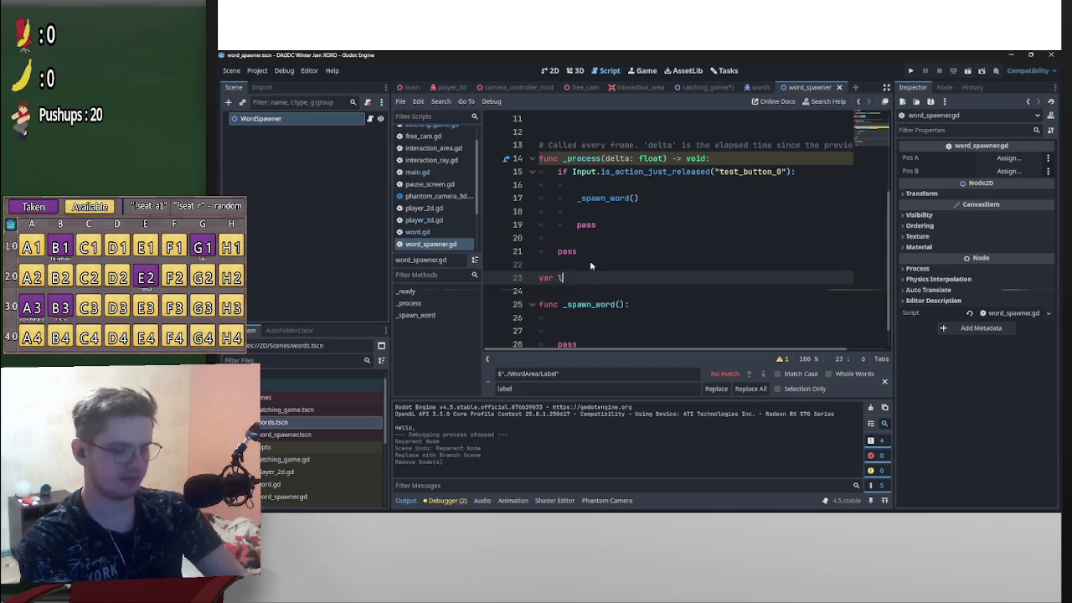
pyautogui.write('ast_pos')
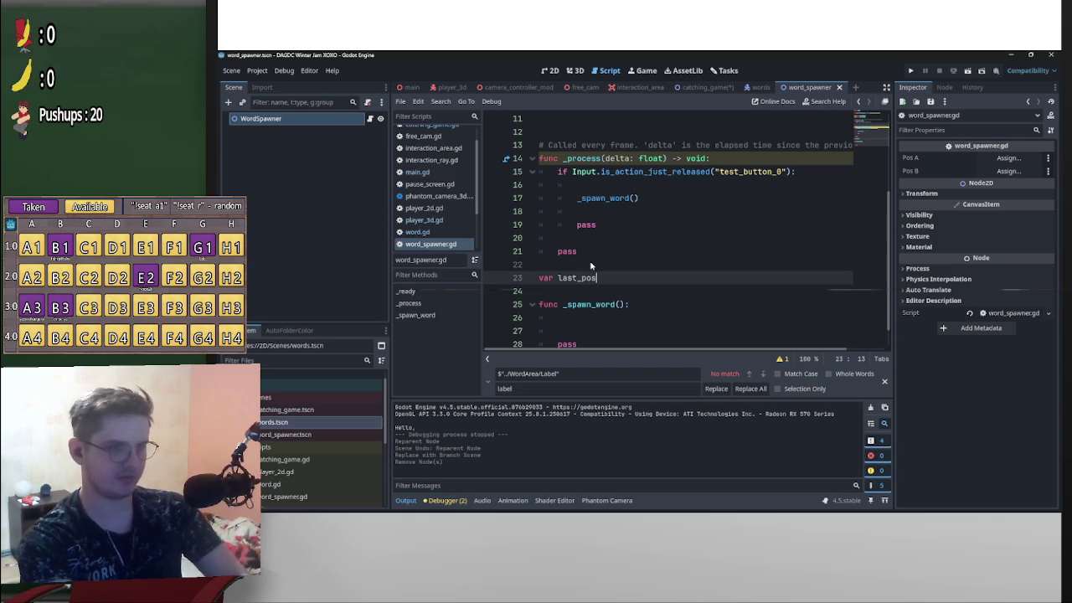
pyautogui.write(':Vector2')
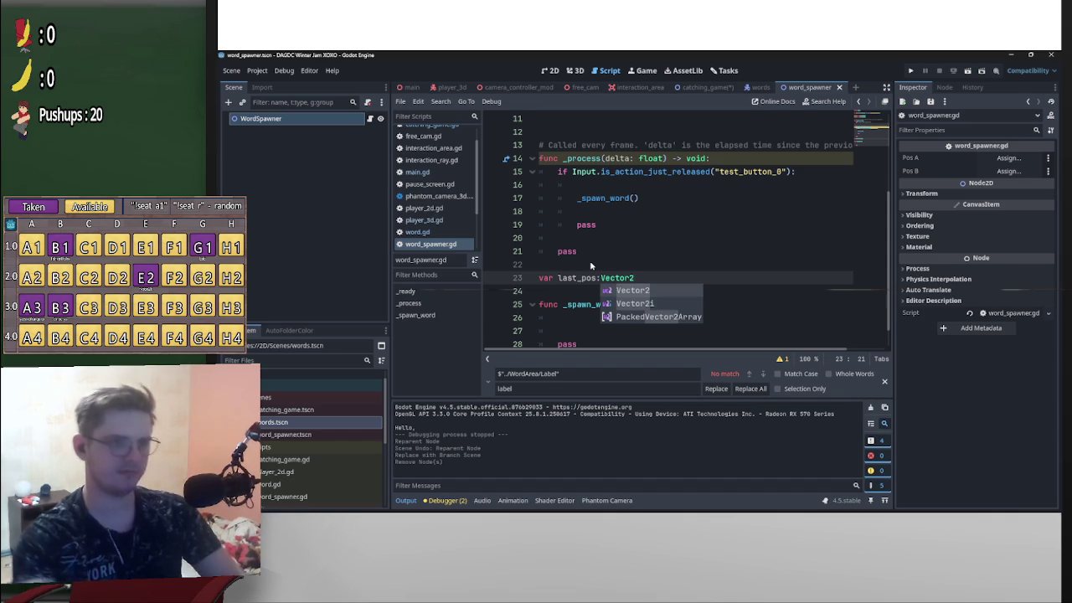
pyautogui.scroll(-1, 591, 265)
pyautogui.click(594, 292)
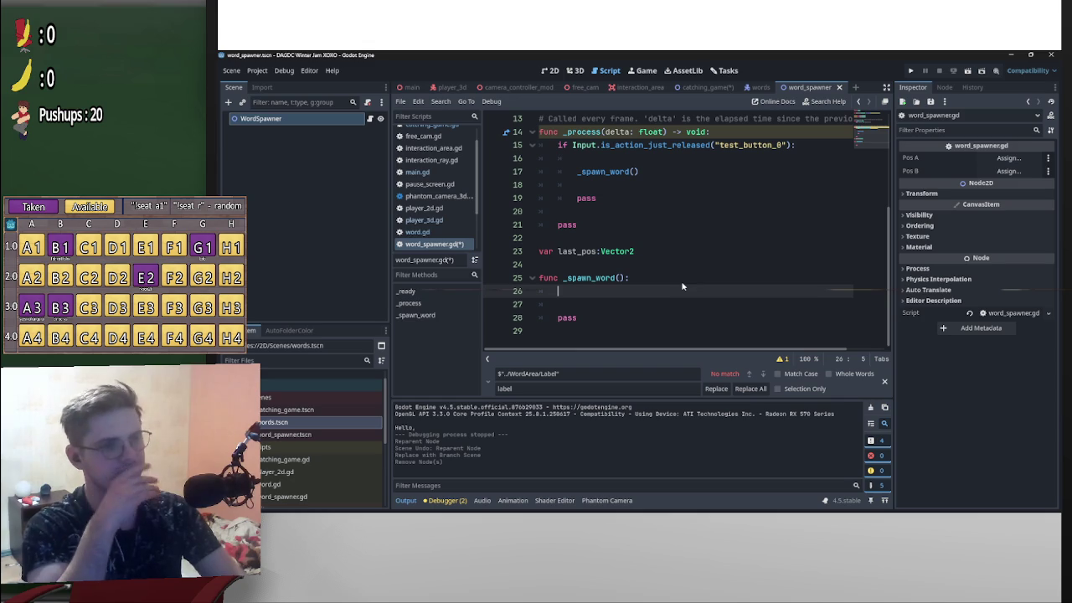
pyautogui.click(670, 252)
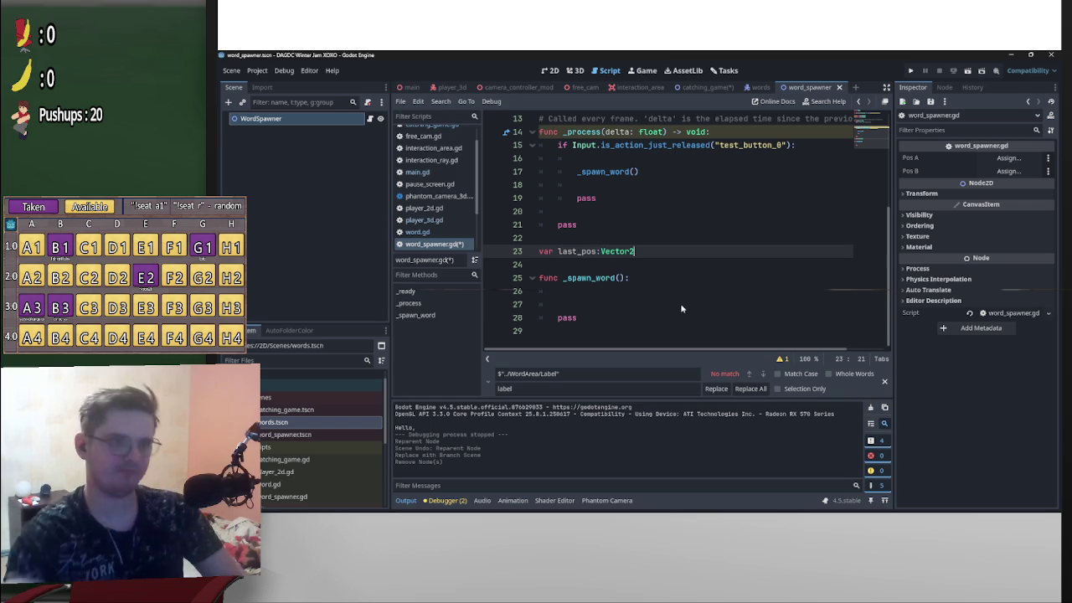
pyautogui.write('(')
pyautogui.press('BackSpace')
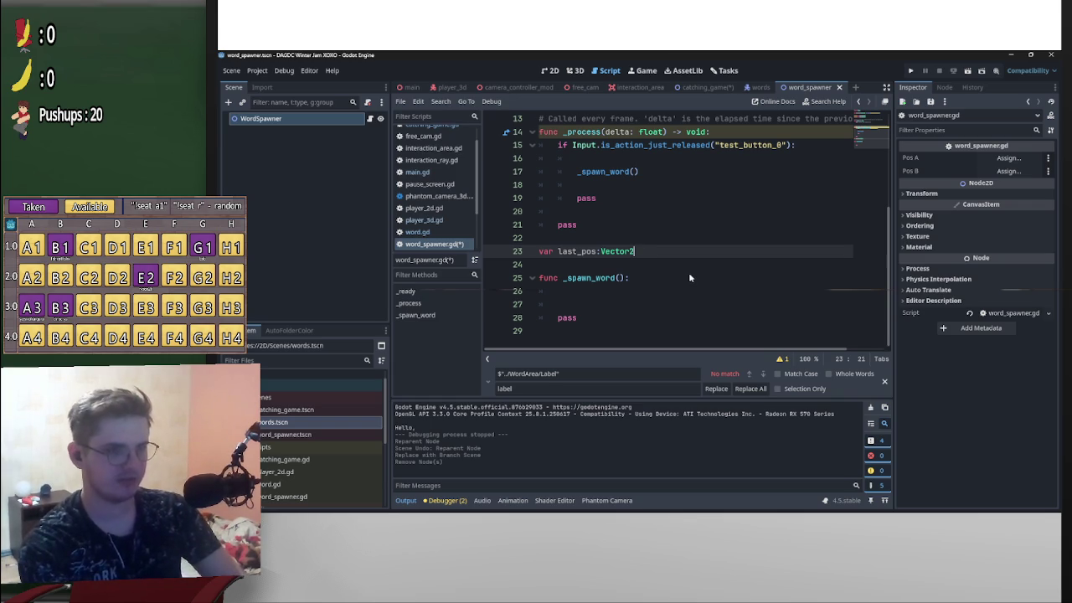
pyautogui.write(' = Ve')
pyautogui.press('Return')
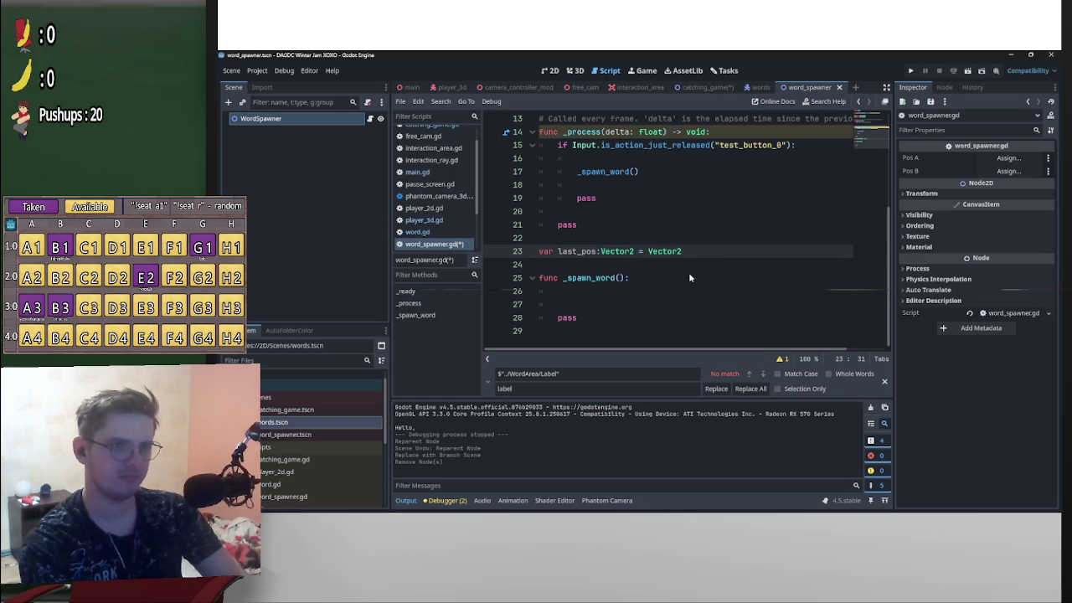
pyautogui.write('(')
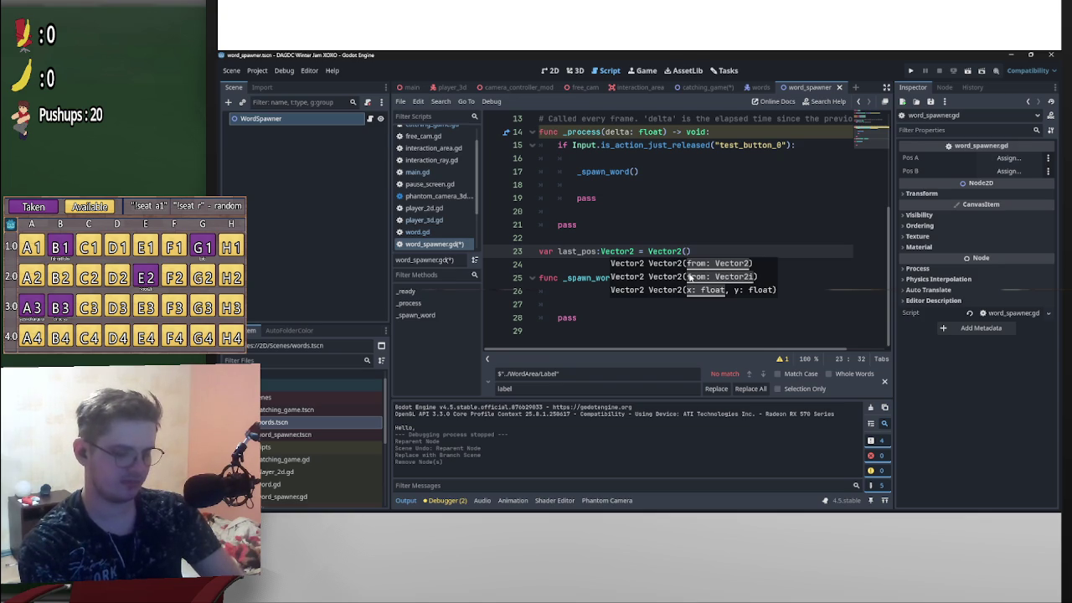
pyautogui.write('1337,1337')
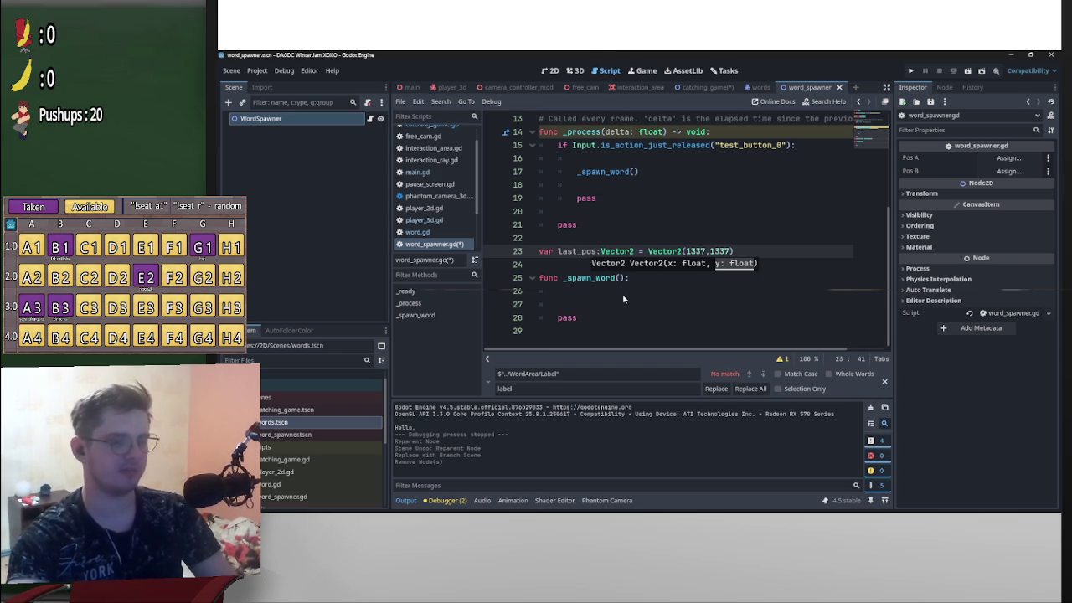
pyautogui.click(623, 294)
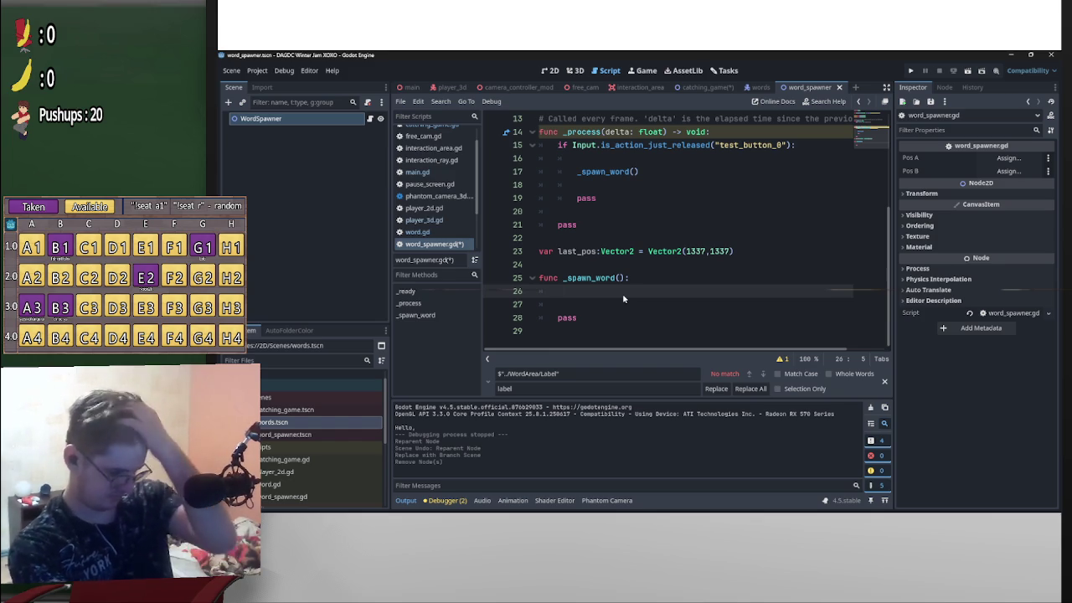
# - Declare 'var spawn_pos:Vector2 = pos_a.global_position.x' at the start of _spawn_word
pyautogui.write('var spawn_')
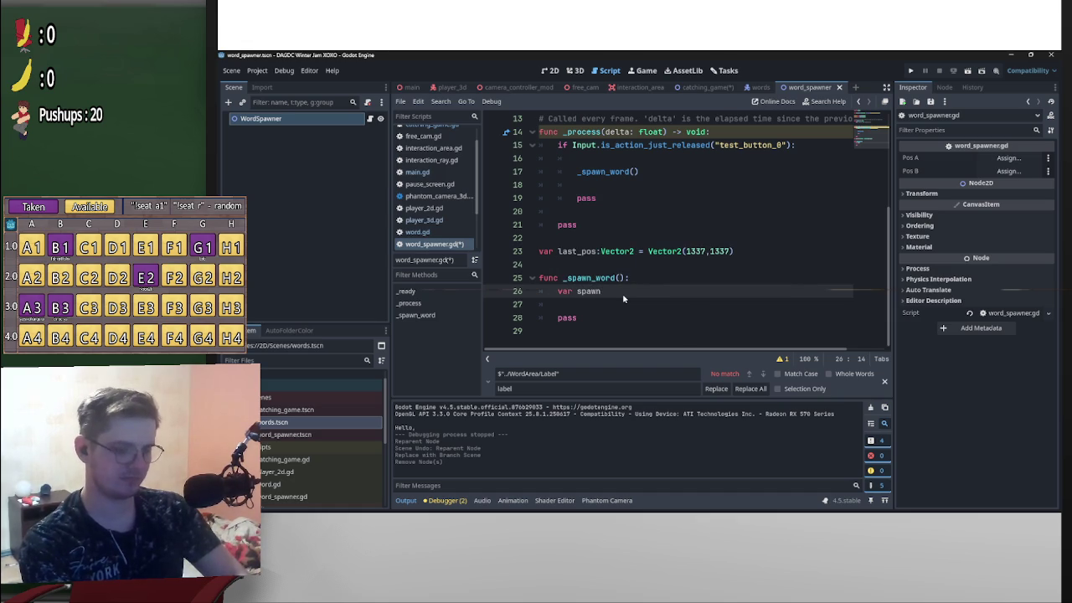
pyautogui.write('pos')
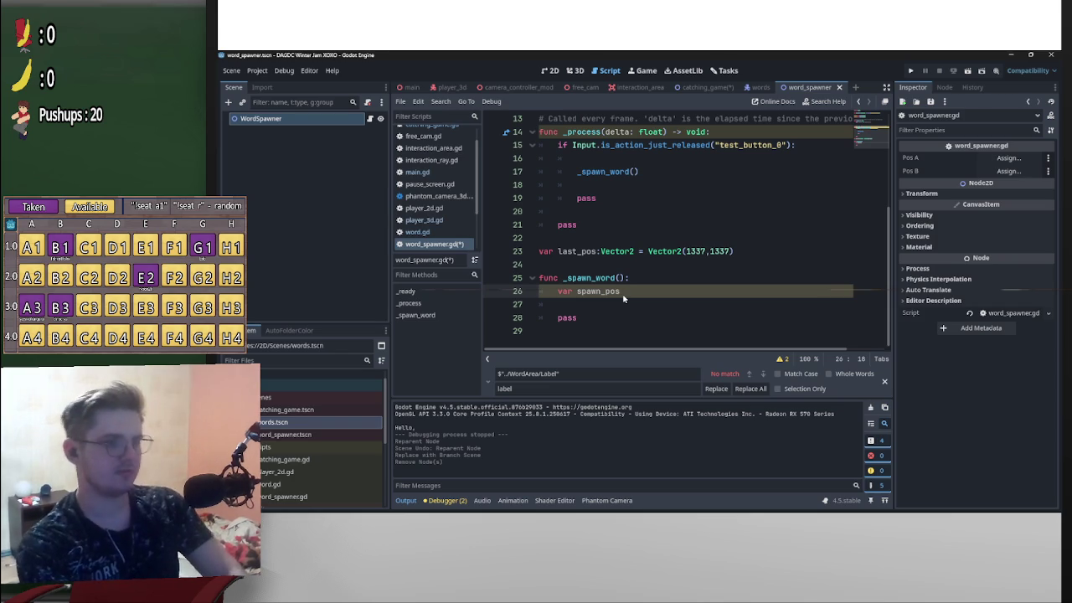
pyautogui.write(':Veco')
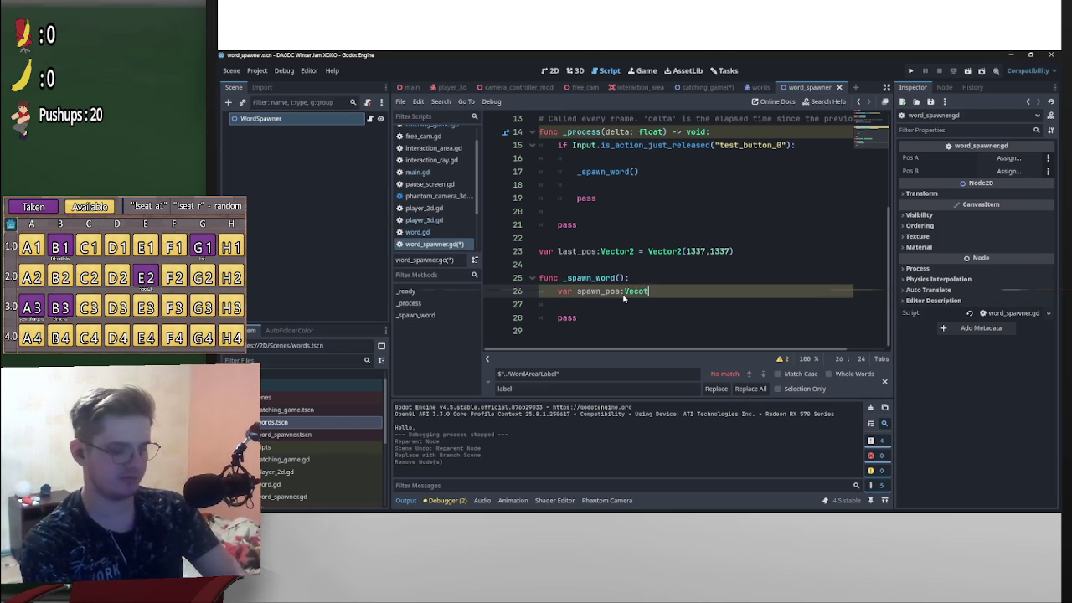
pyautogui.press('Return')
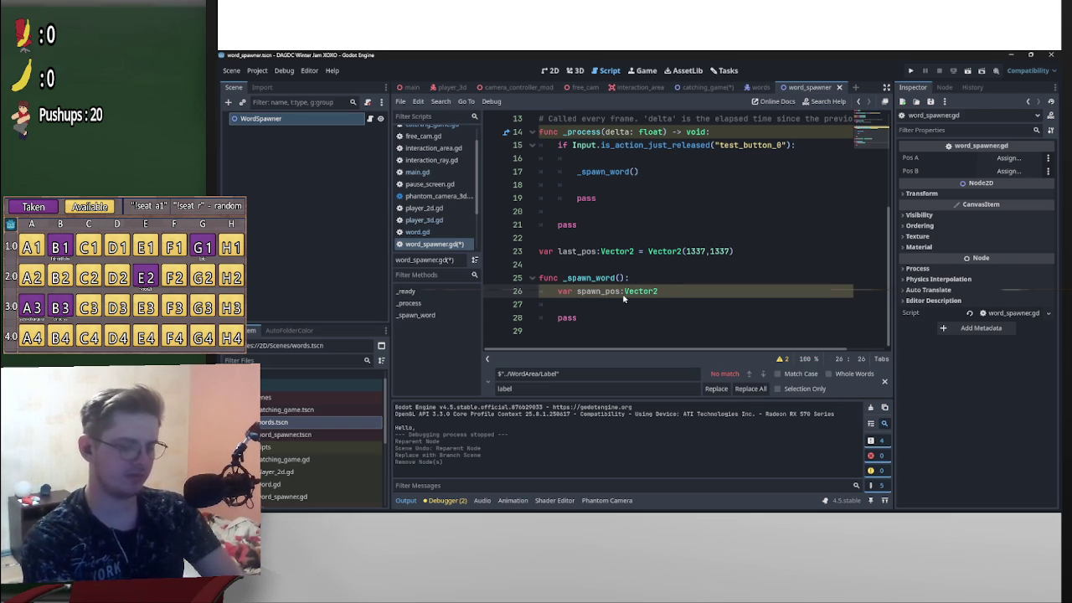
pyautogui.write(' = ')
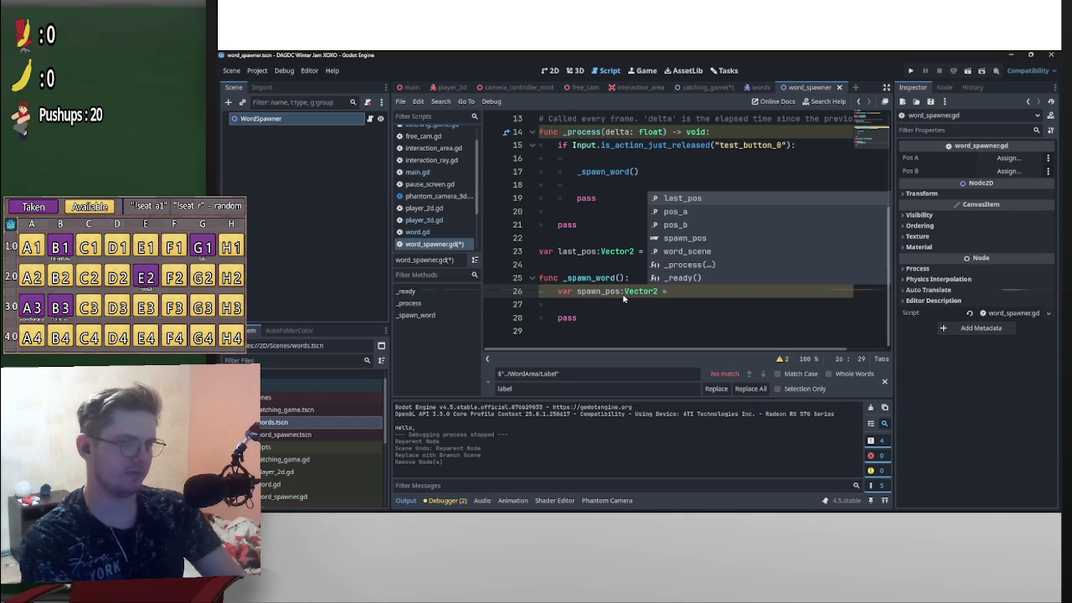
pyautogui.write('pos_a')
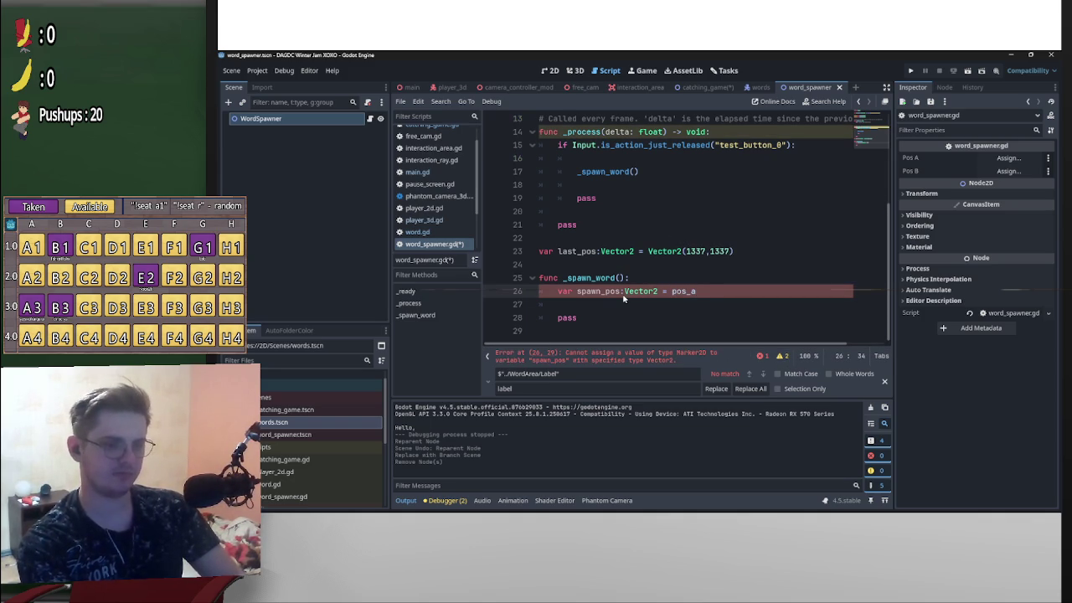
pyautogui.write('.glo')
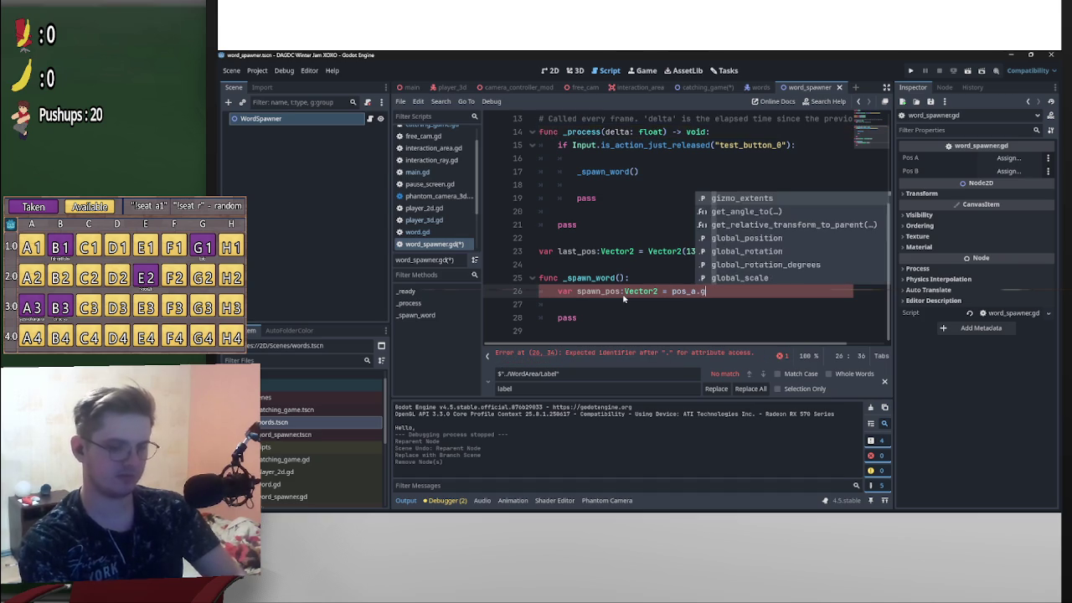
pyautogui.press('Return')
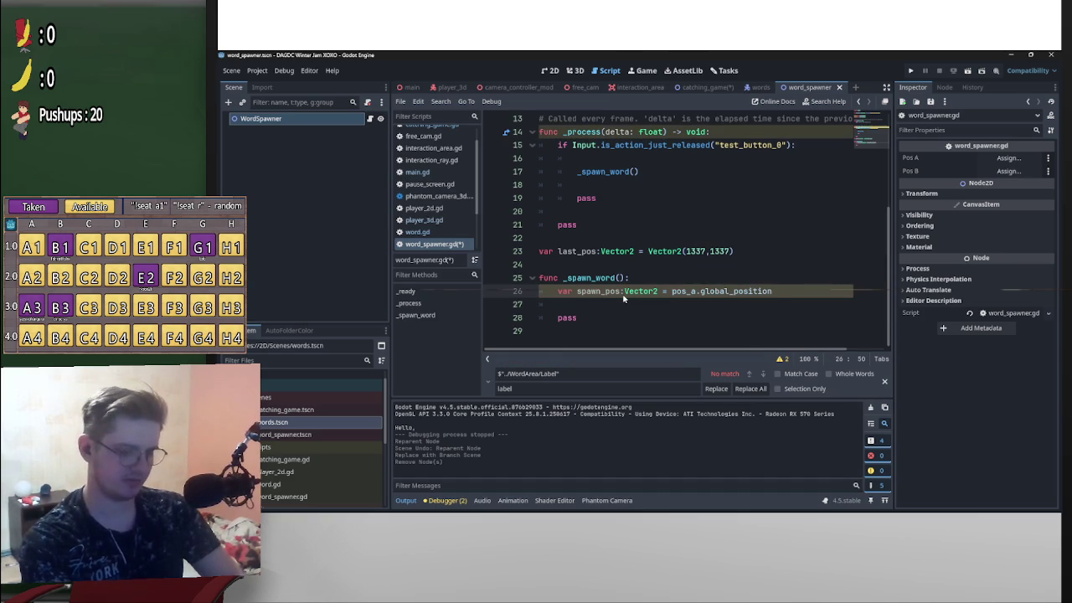
pyautogui.write('.x')
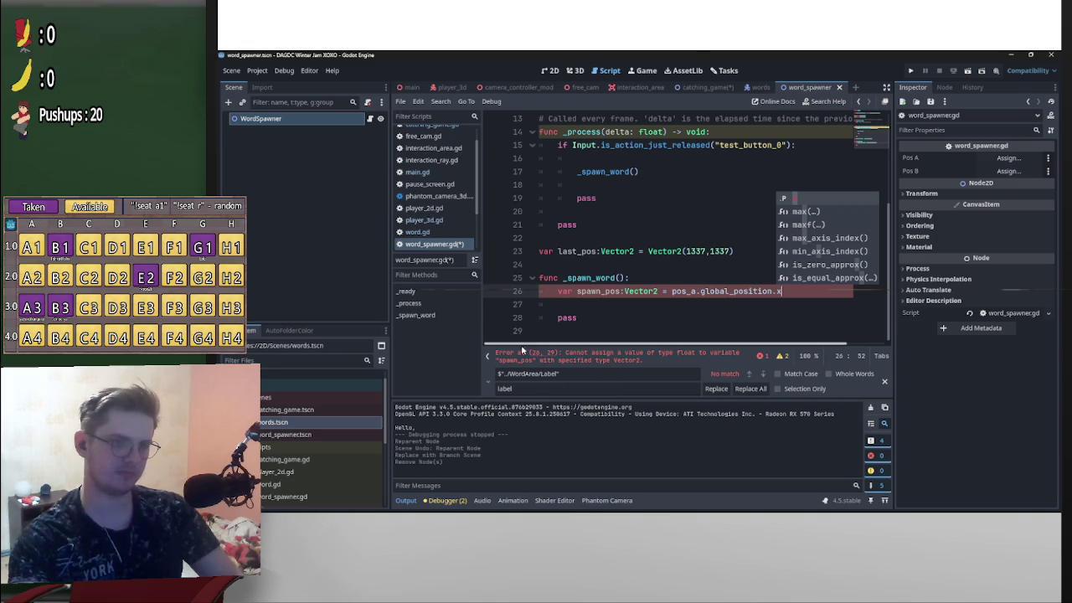
# - Replace spawn_pos's pos_a.global_position.x value with empty parentheses '()'
pyautogui.moveTo(781, 292); pyautogui.dragTo(673, 297)
pyautogui.press('BackSpace')
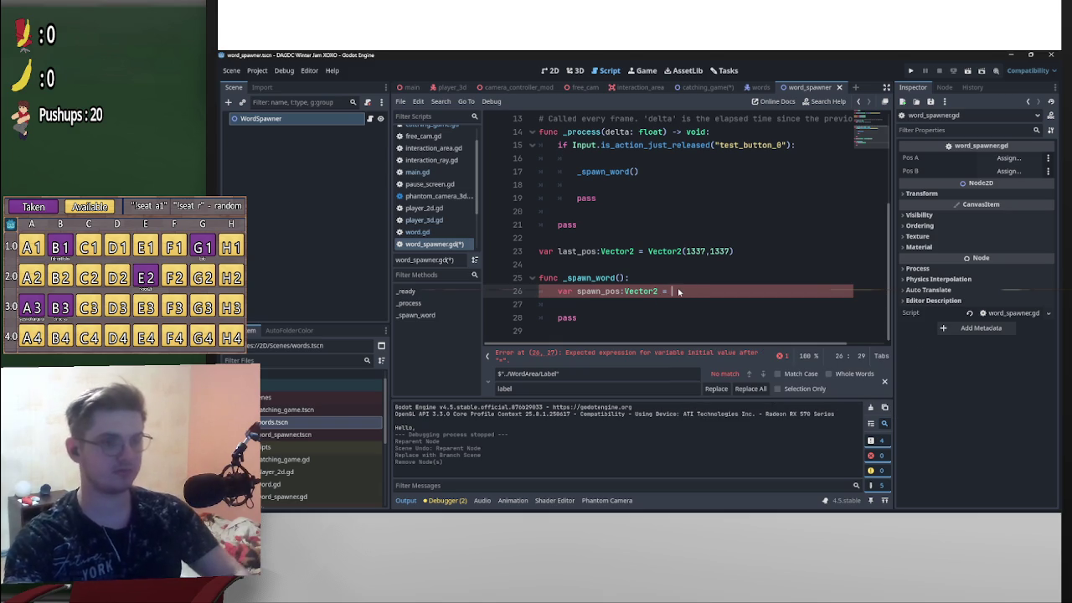
pyautogui.write('(')
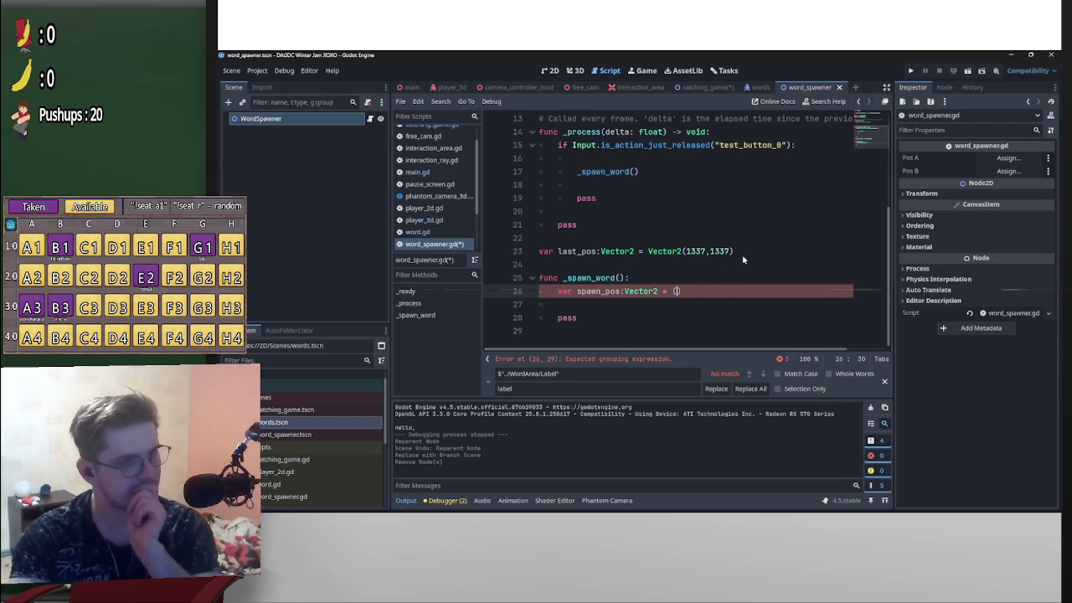
pyautogui.click(592, 250)
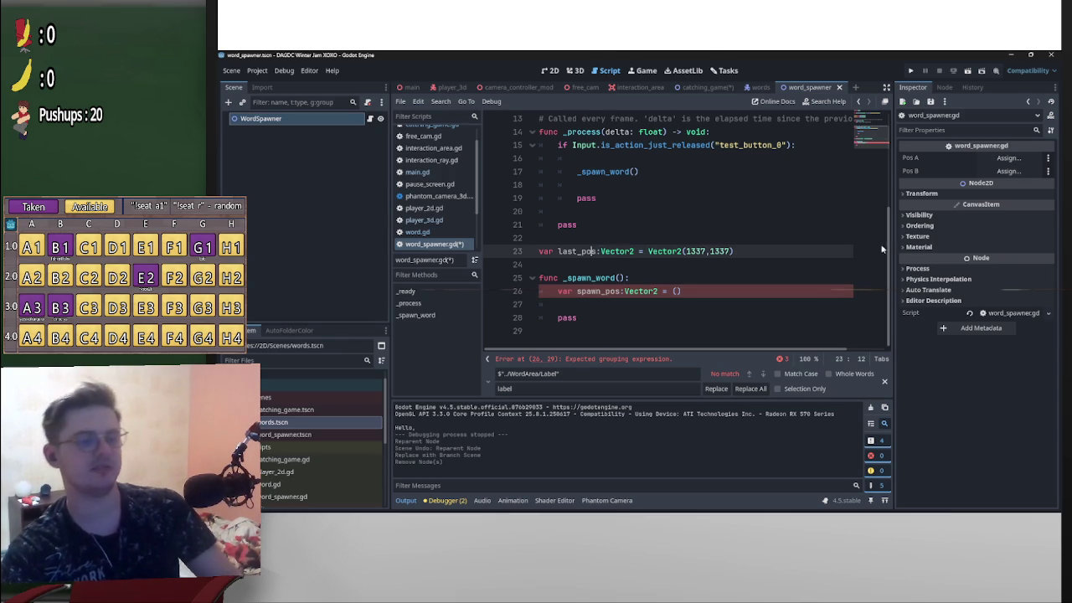
# - Change the last_pos declaration to 'var last_x_pos:int = 1337'
pyautogui.click(584, 254)
pyautogui.write('x_')
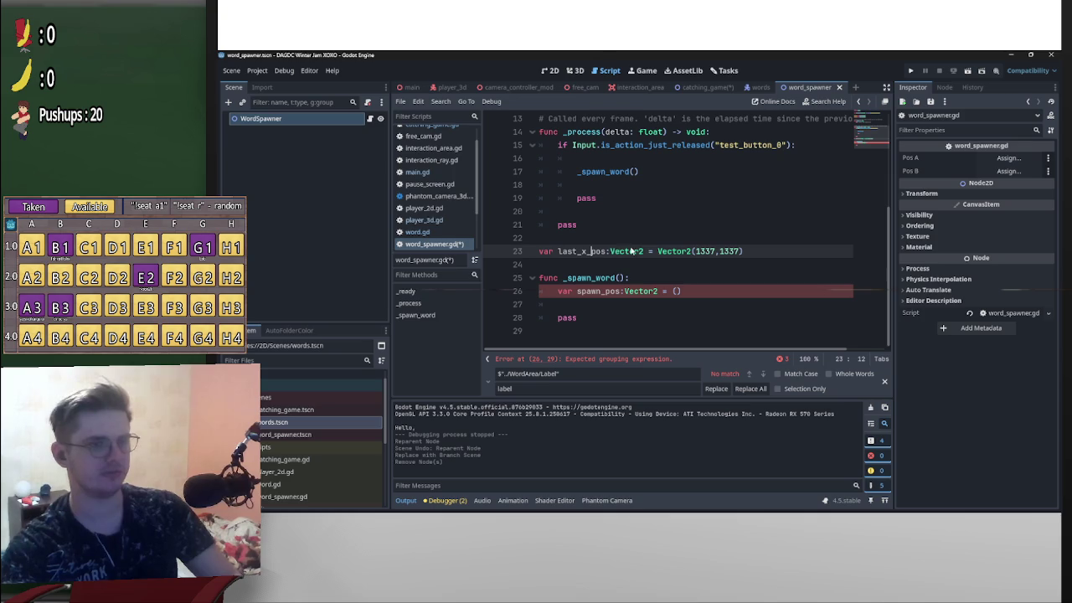
pyautogui.moveTo(645, 252); pyautogui.dragTo(610, 252)
pyautogui.write('int')
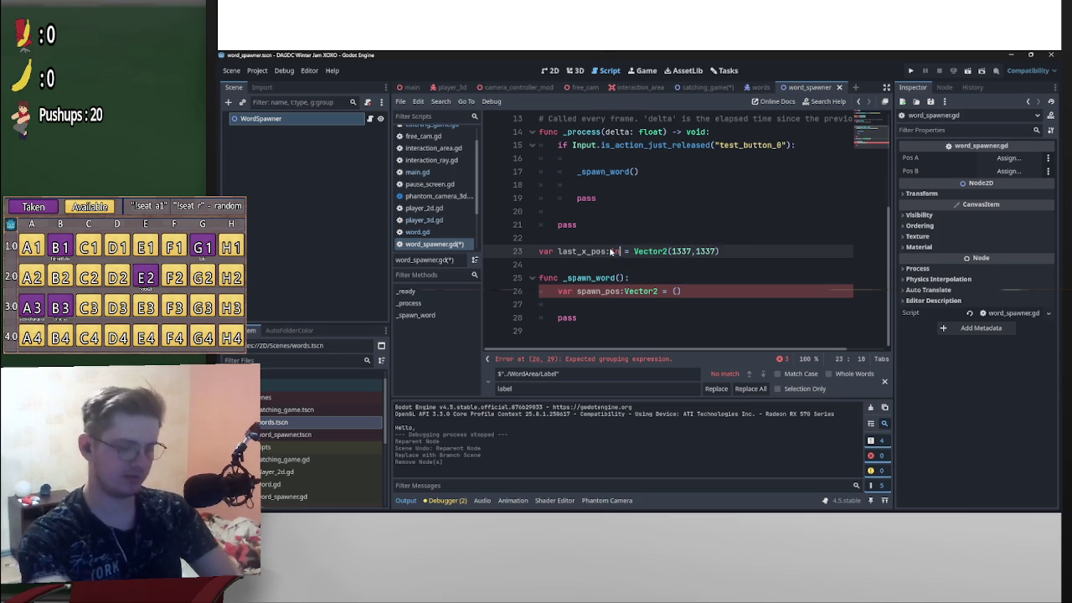
pyautogui.moveTo(723, 251); pyautogui.dragTo(639, 251)
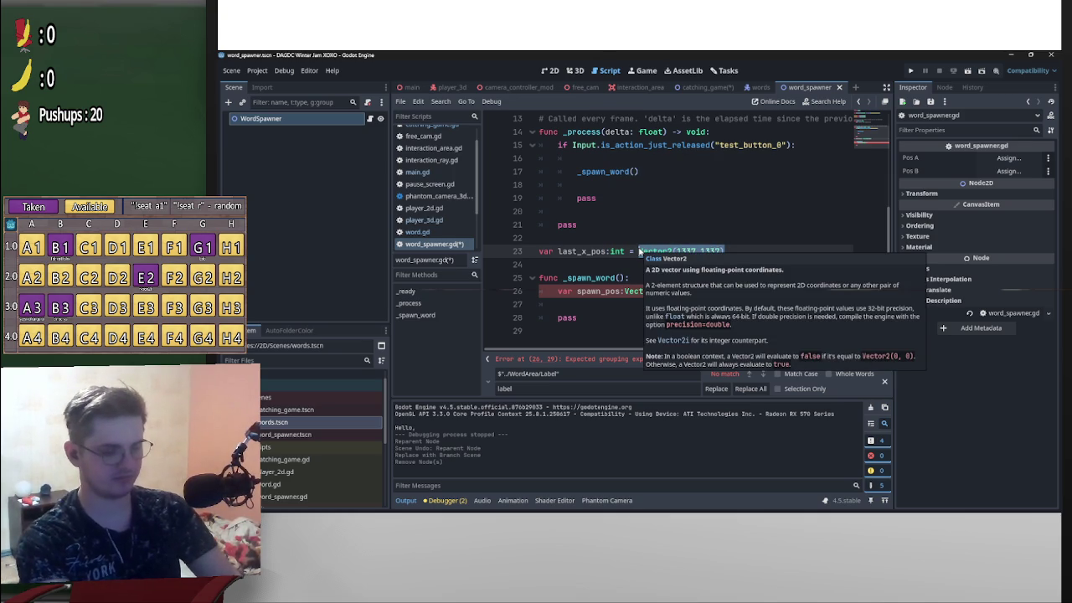
pyautogui.write('1337')
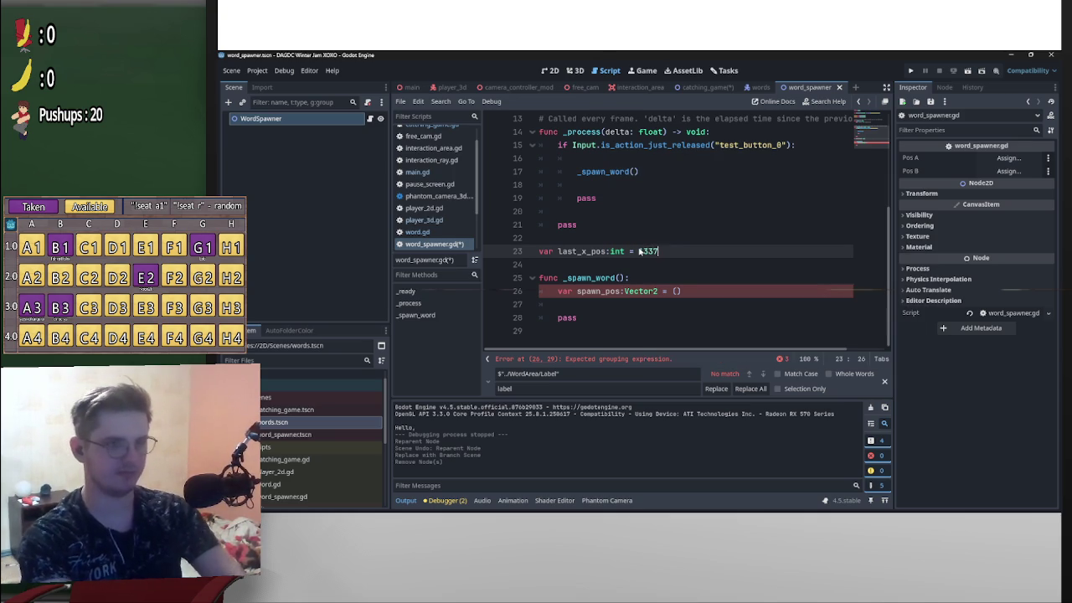
# - Add 'var x_pos:int = randi_range(...)' in _spawn_word with pos_a.global_position.x as both bounds
pyautogui.click(659, 280)
pyautogui.press('Return')
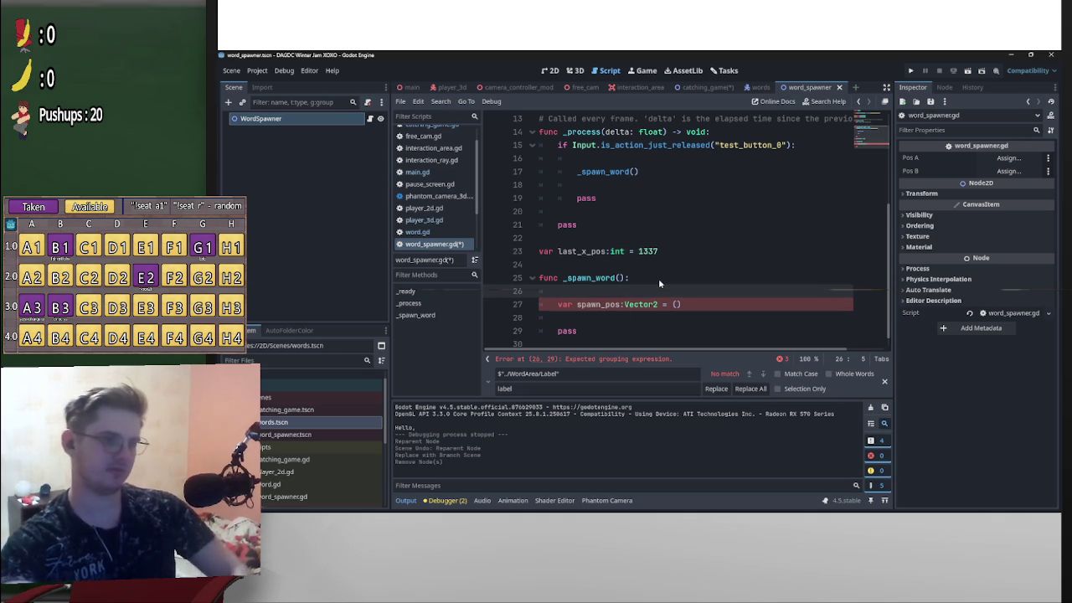
pyautogui.write('var ')
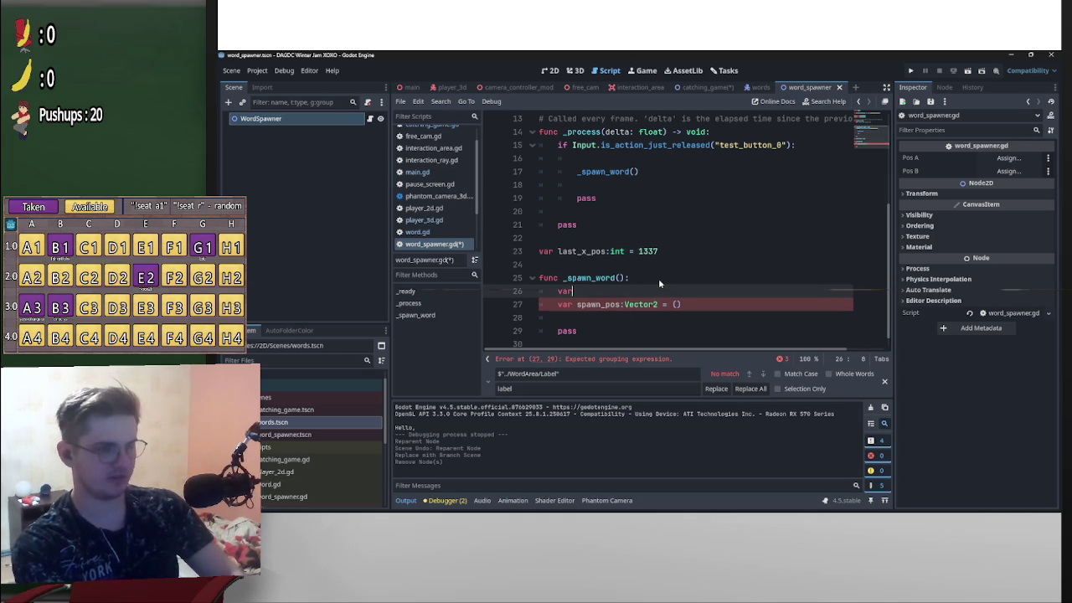
pyautogui.write('x_p')
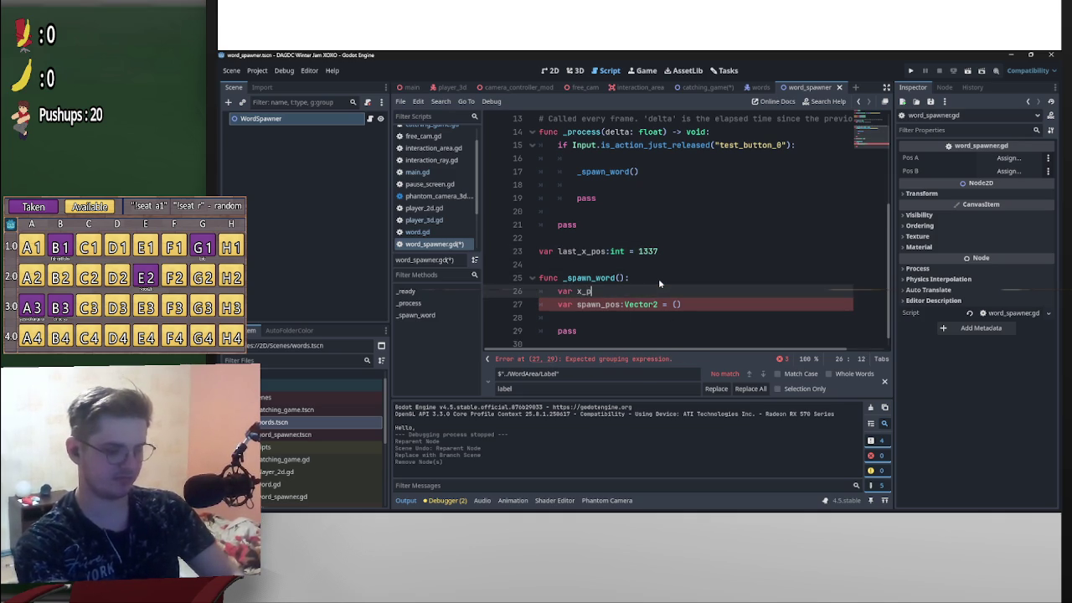
pyautogui.write('os:')
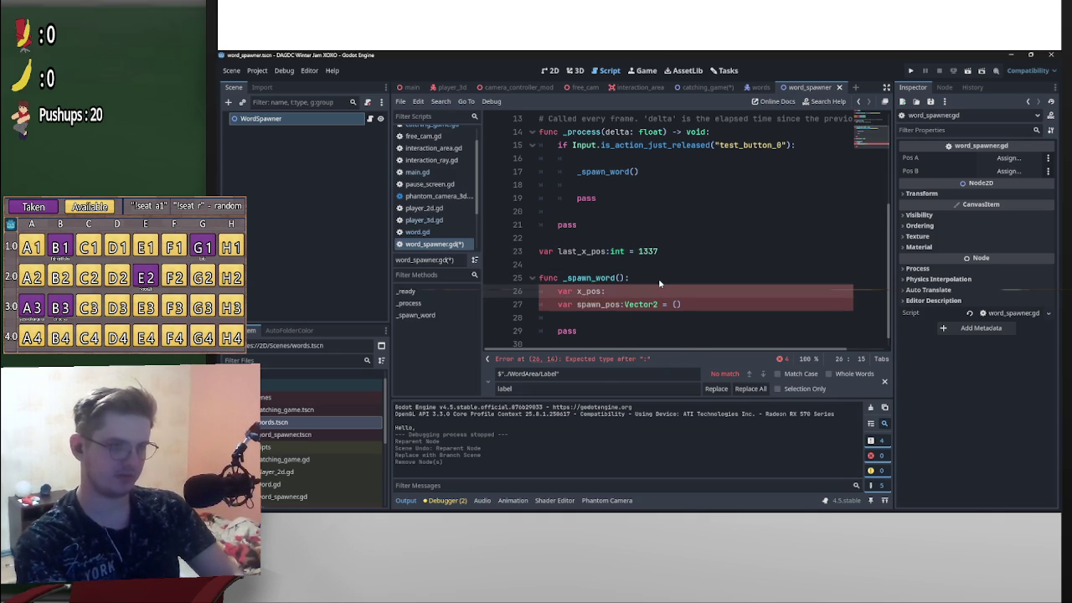
pyautogui.write('int ')
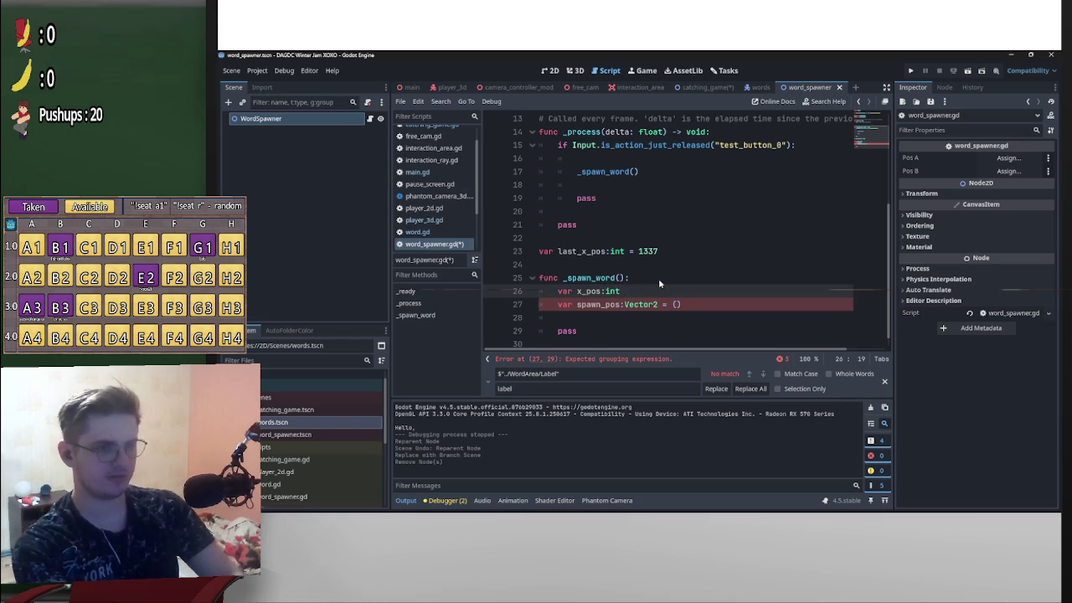
pyautogui.write('= pos_a.global_position.x')
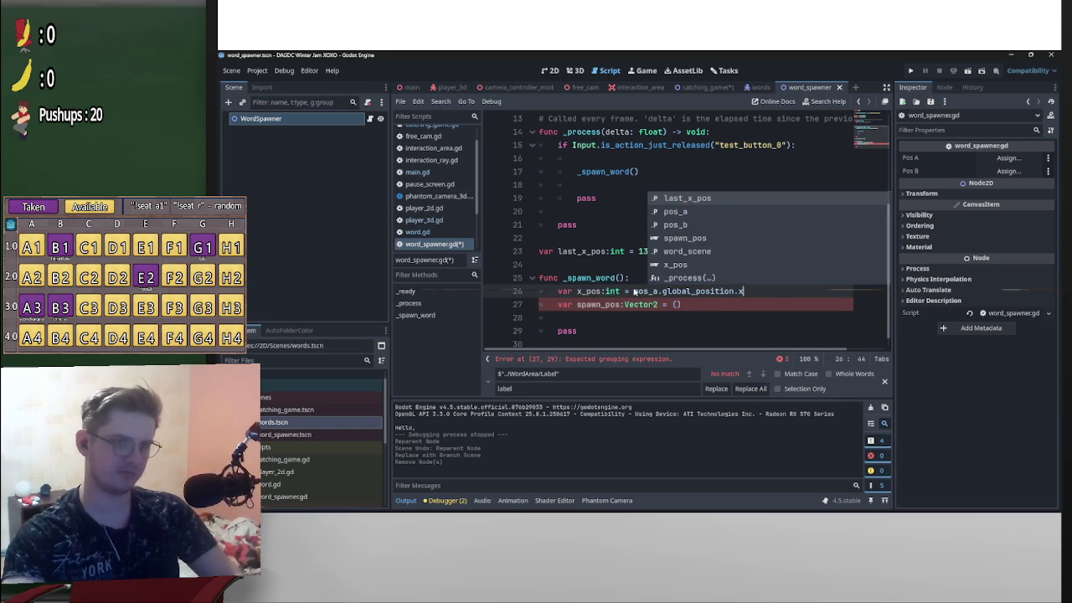
pyautogui.moveTo(635, 291)
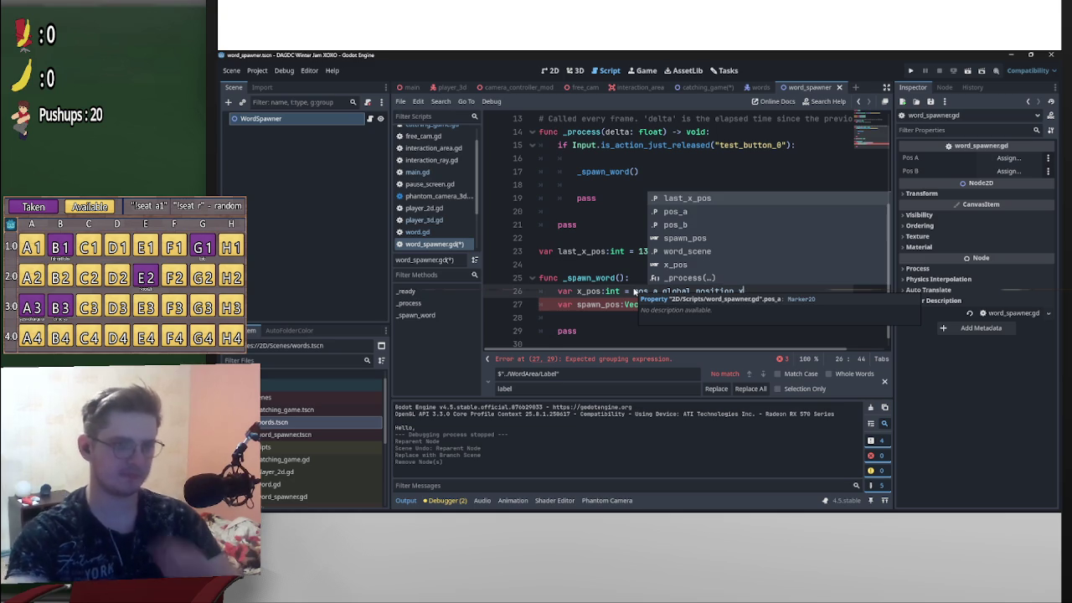
pyautogui.click(635, 292)
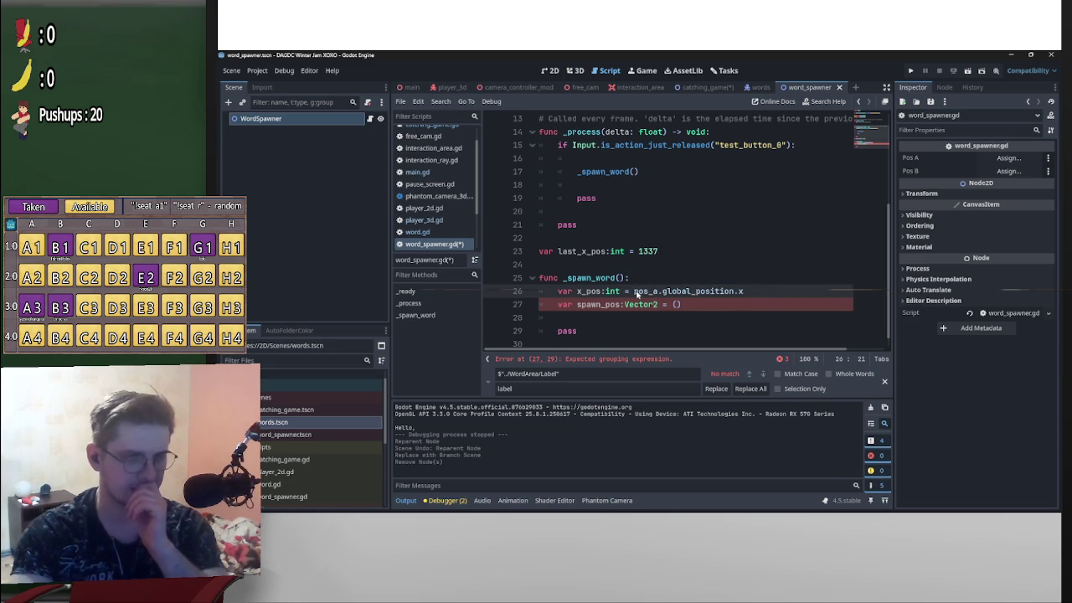
pyautogui.moveTo(637, 293); pyautogui.dragTo(760, 286)
pyautogui.hotkey('ctrl', 'c')
pyautogui.press('BackSpace')
pyautogui.press('BackSpace')
pyautogui.press('BackSpace')
pyautogui.write('= ran')
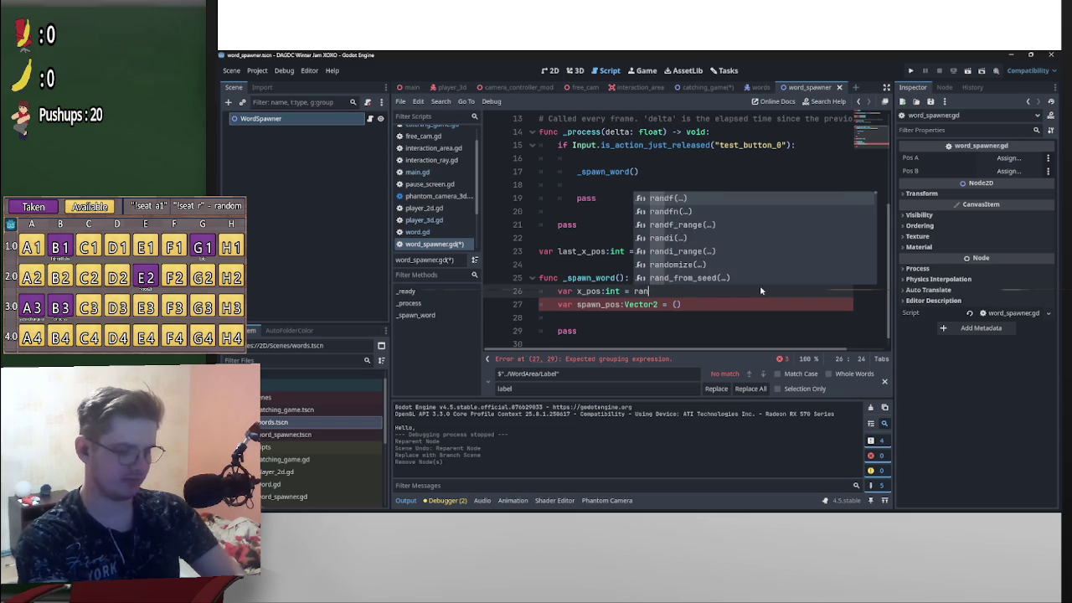
pyautogui.write('di_r')
pyautogui.press('Return')
pyautogui.hotkey('ctrl', 'v')
pyautogui.write(',')
pyautogui.hotkey('ctrl', 'v')
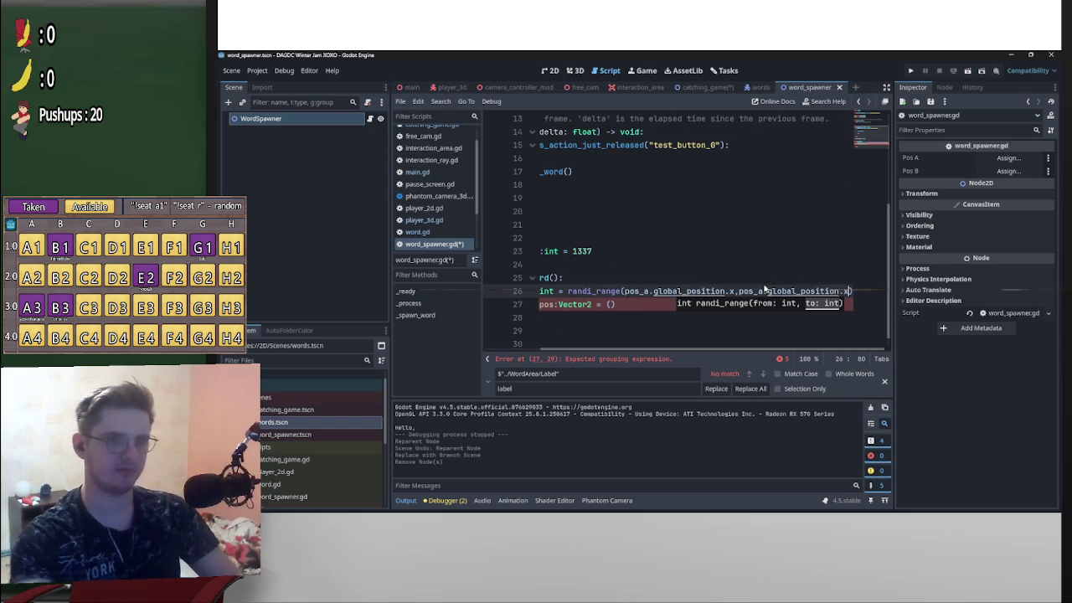
# - Change the range's upper bound to pos_b.global_position.x and add a blank line after x_pos
pyautogui.click(763, 290)
pyautogui.press('BackSpace')
pyautogui.write('b')
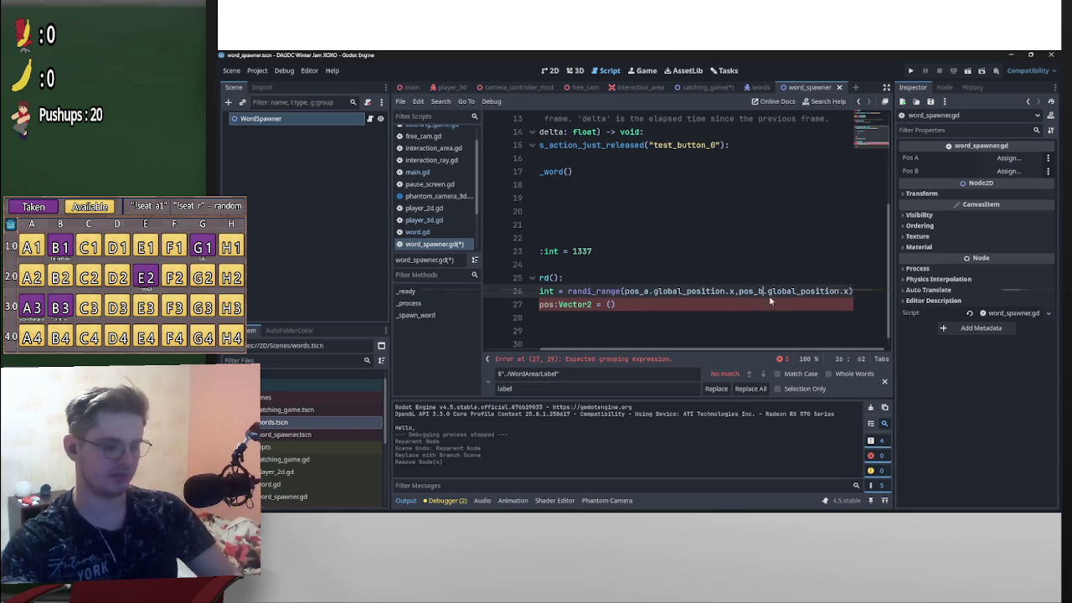
pyautogui.hscroll(-2, 597, 291)
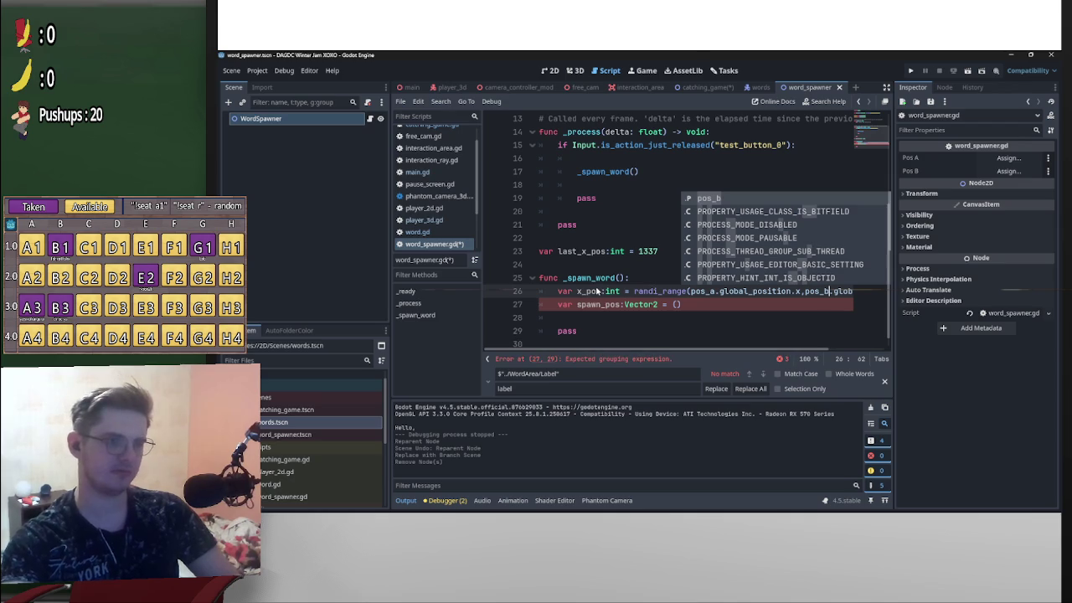
pyautogui.click(598, 291)
pyautogui.moveTo(601, 291); pyautogui.dragTo(576, 292)
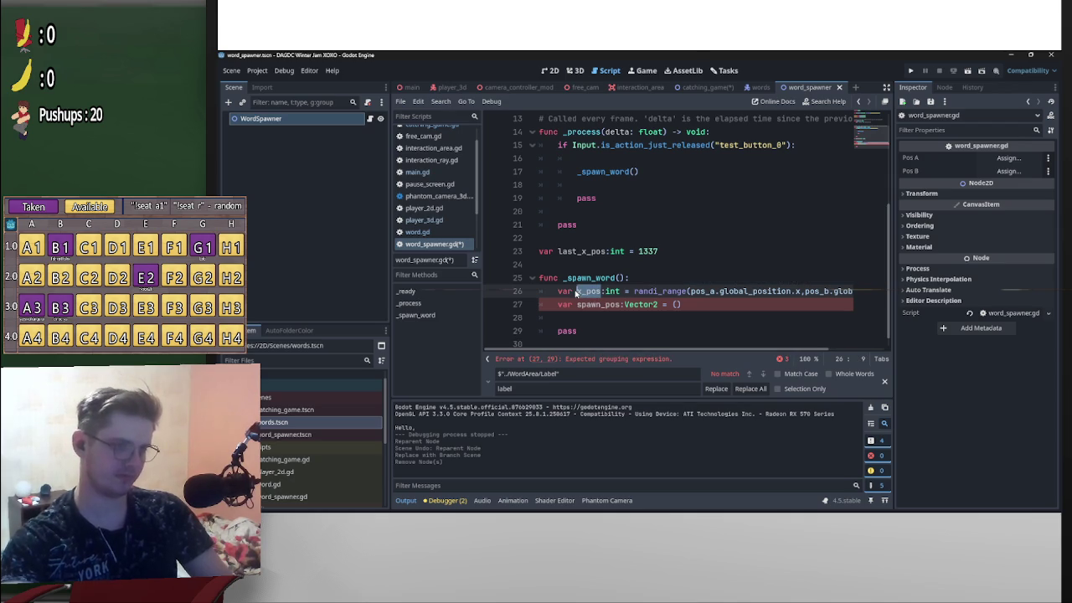
pyautogui.click(559, 307)
pyautogui.press('Return')
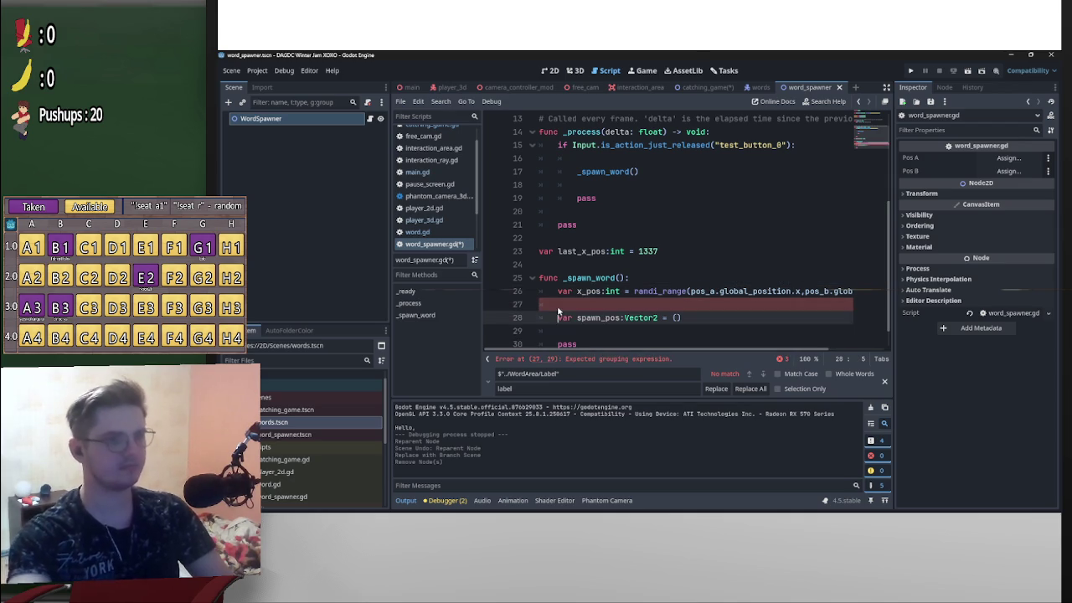
pyautogui.press('Up')
pyautogui.press('Up')
pyautogui.click(557, 305)
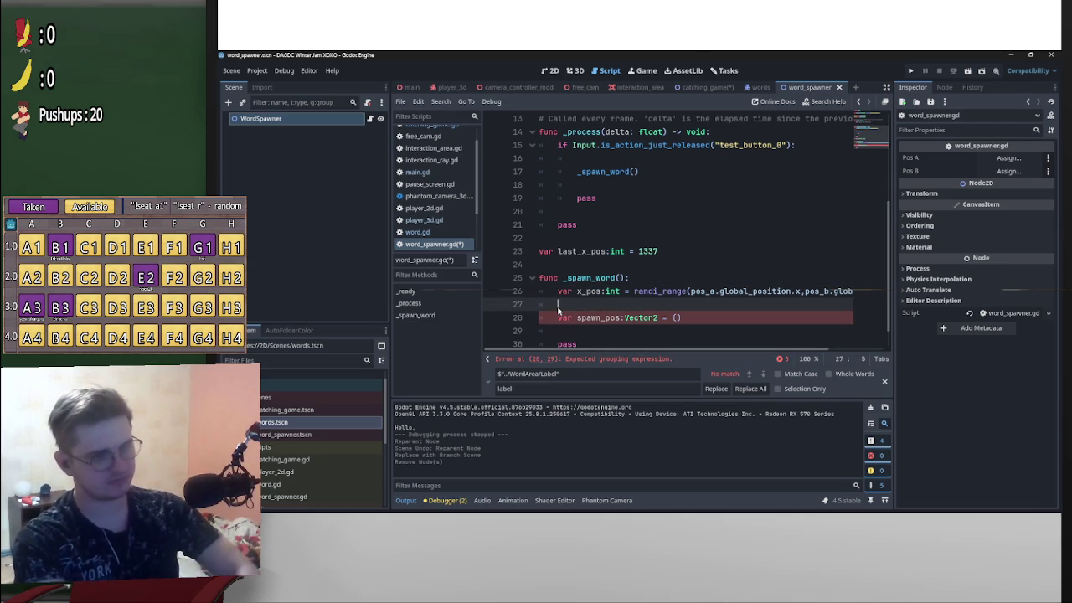
pyautogui.write('if x')
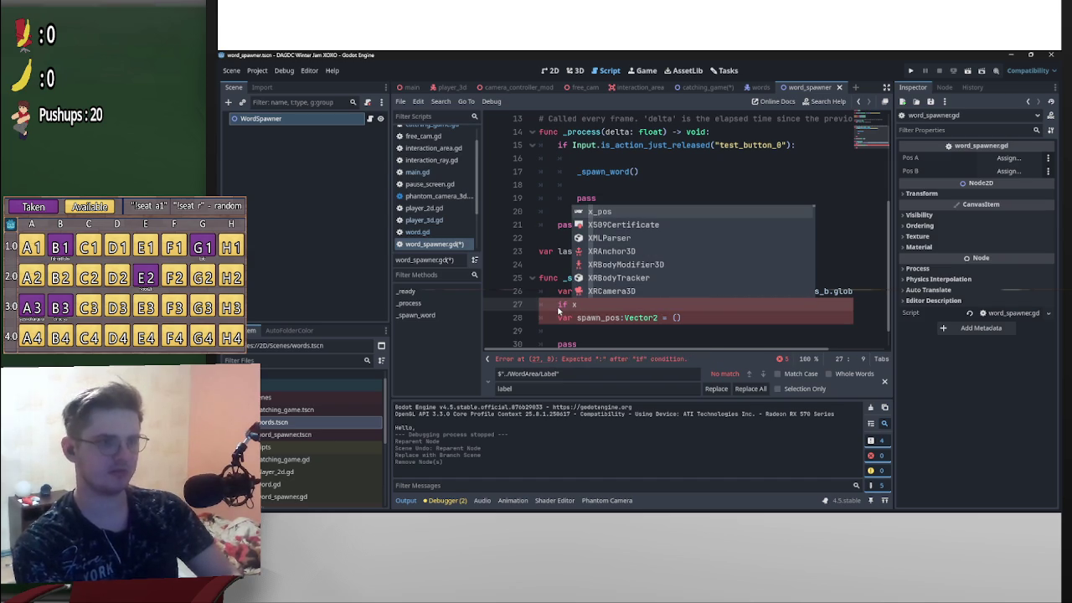
pyautogui.press('Return')
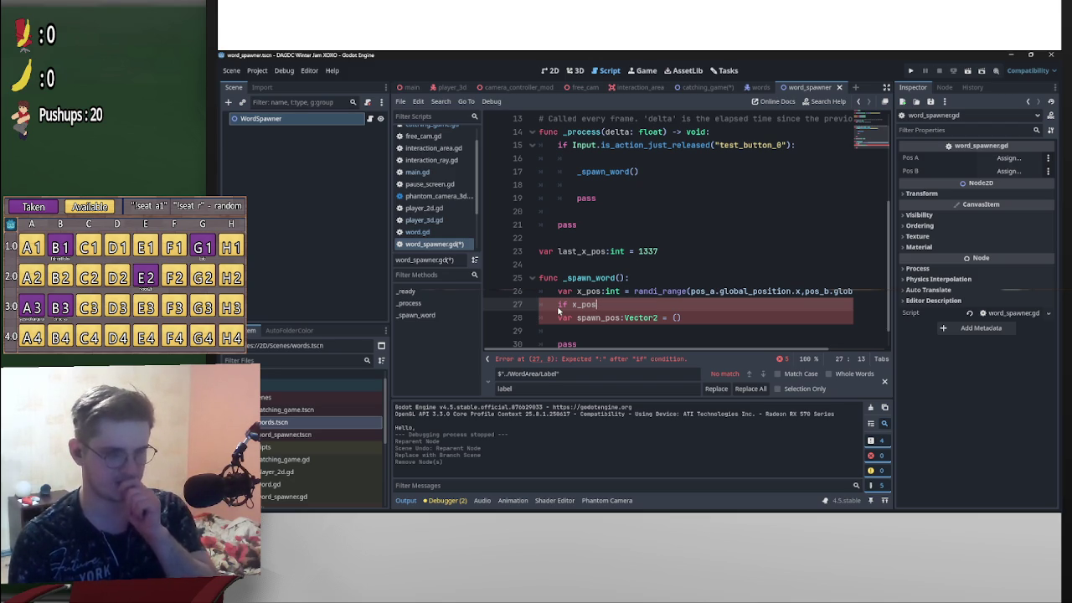
pyautogui.write(' =')
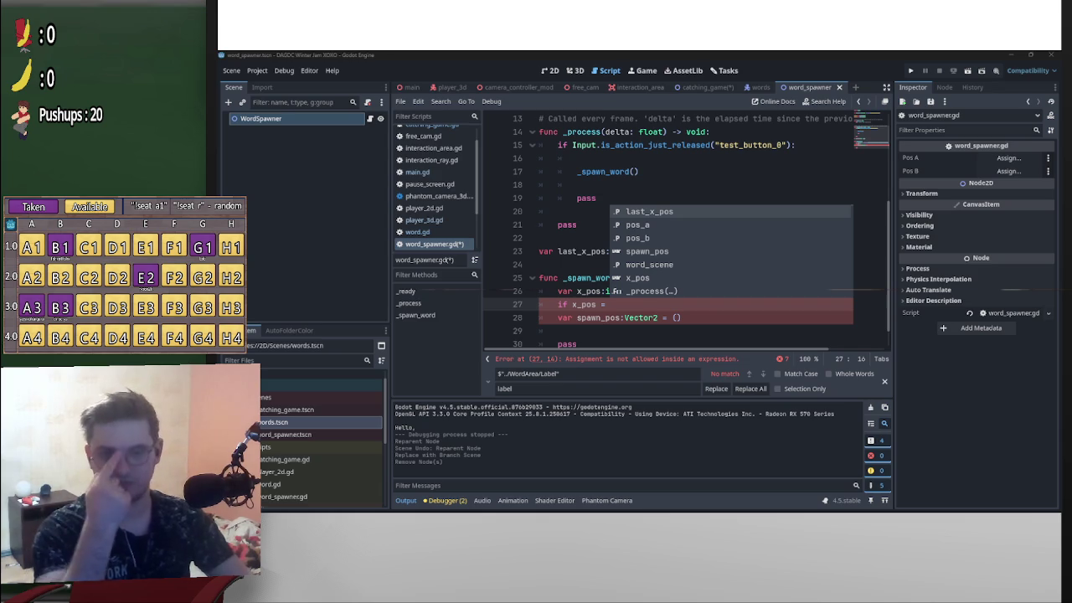
pyautogui.press('Escape')
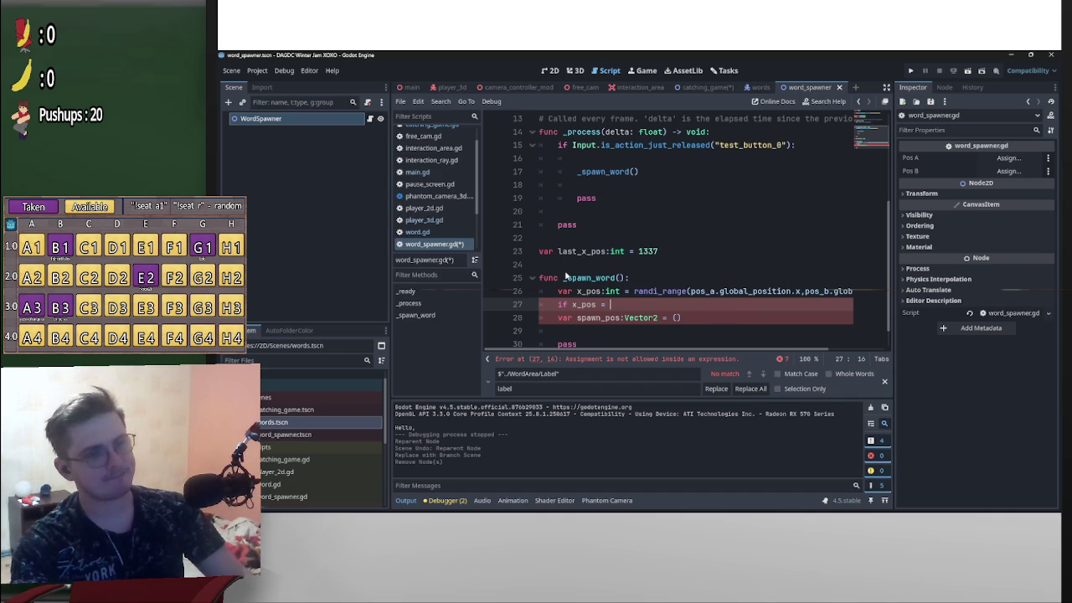
pyautogui.moveTo(624, 305); pyautogui.dragTo(558, 309)
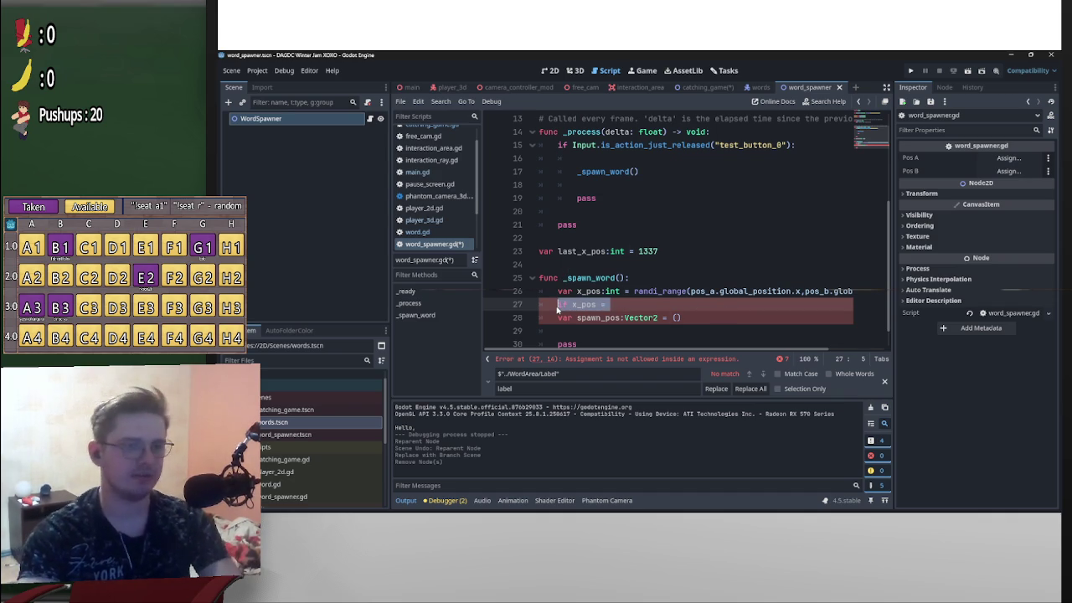
pyautogui.press('BackSpace')
pyautogui.press('BackSpace')
pyautogui.press('BackSpace')
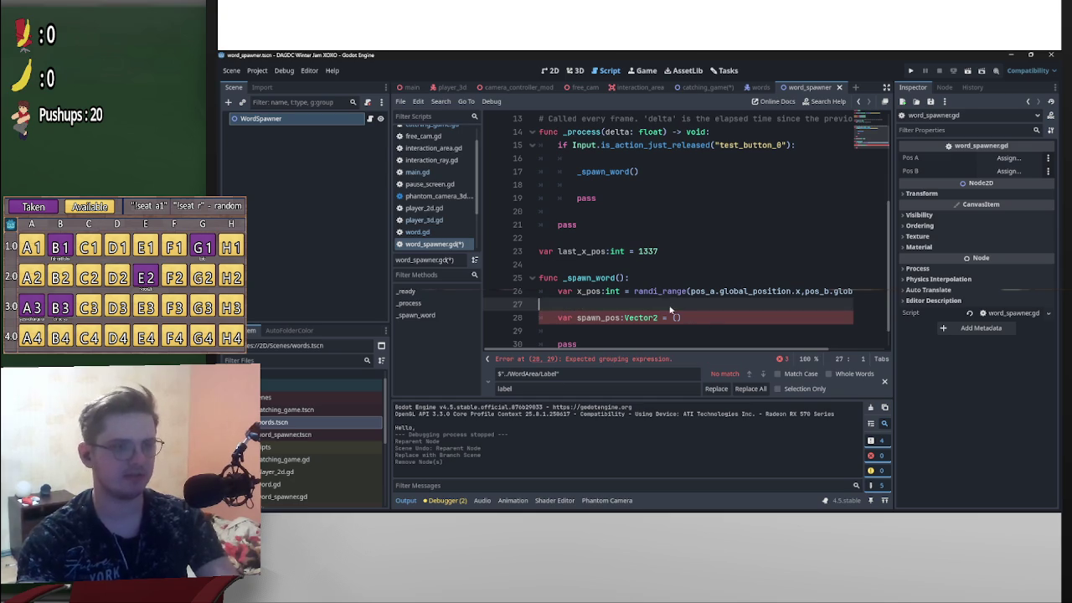
# - Set spawn_pos to Vector2(x_pos,0) on line 27 and expand the remaining 4 script warnings
pyautogui.write(')')
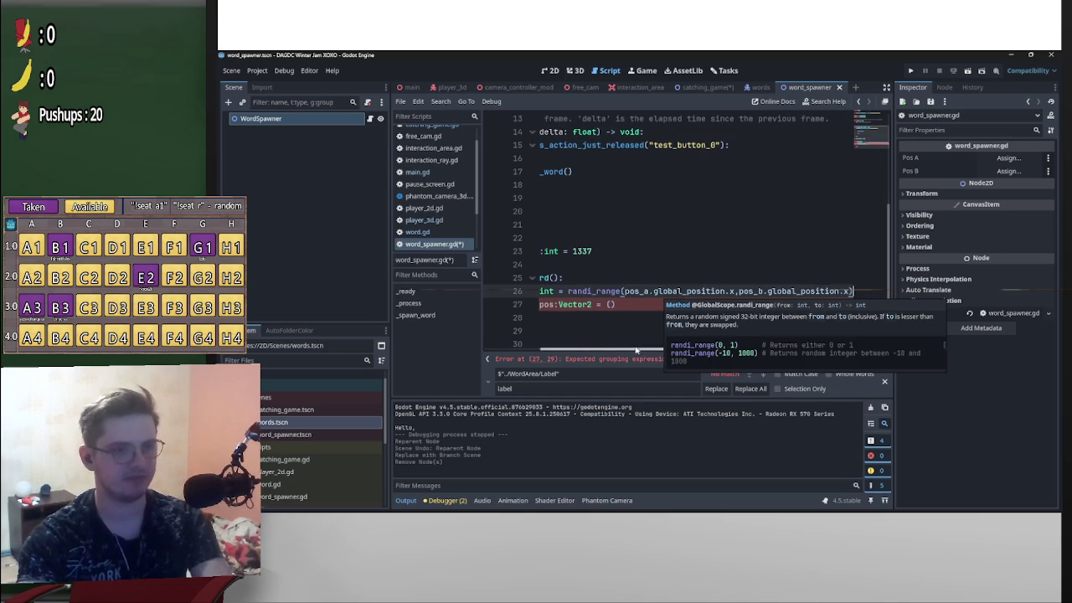
pyautogui.hscroll(-1, 675, 309)
pyautogui.click(677, 305)
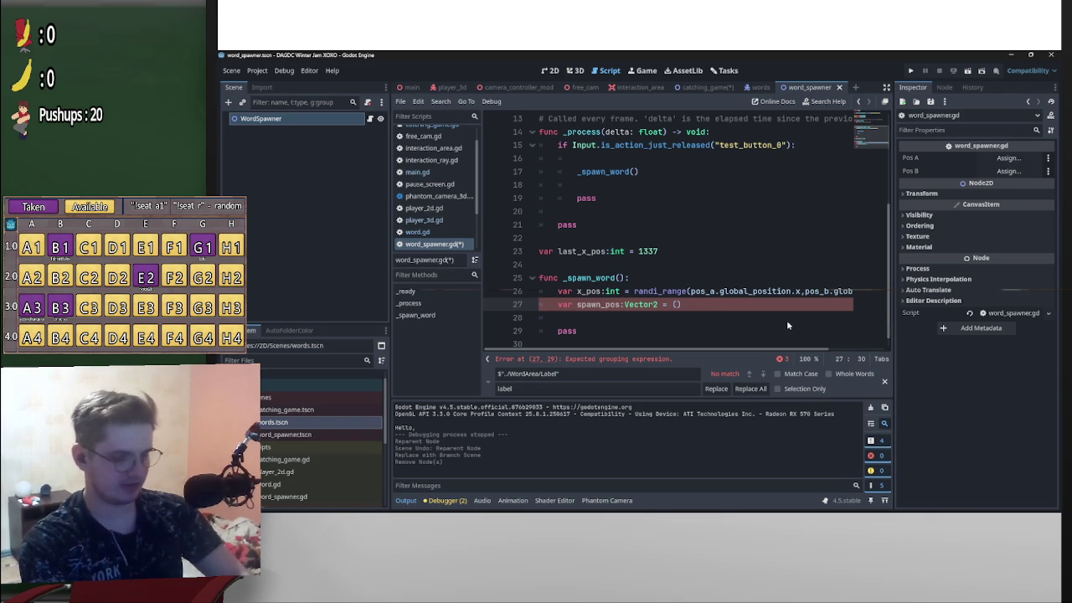
pyautogui.write('x_pos,')
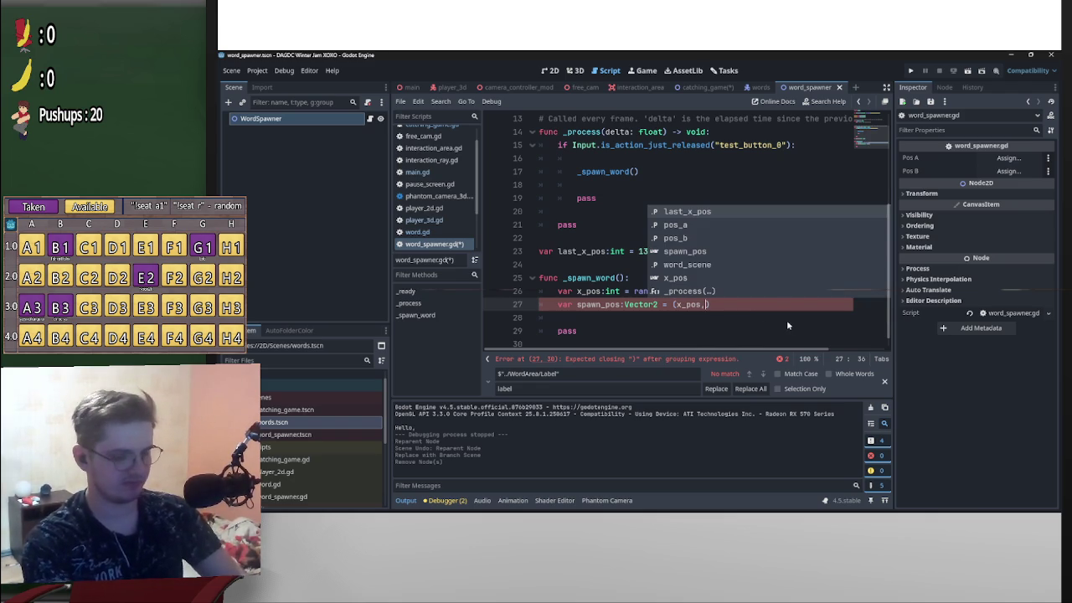
pyautogui.write('0')
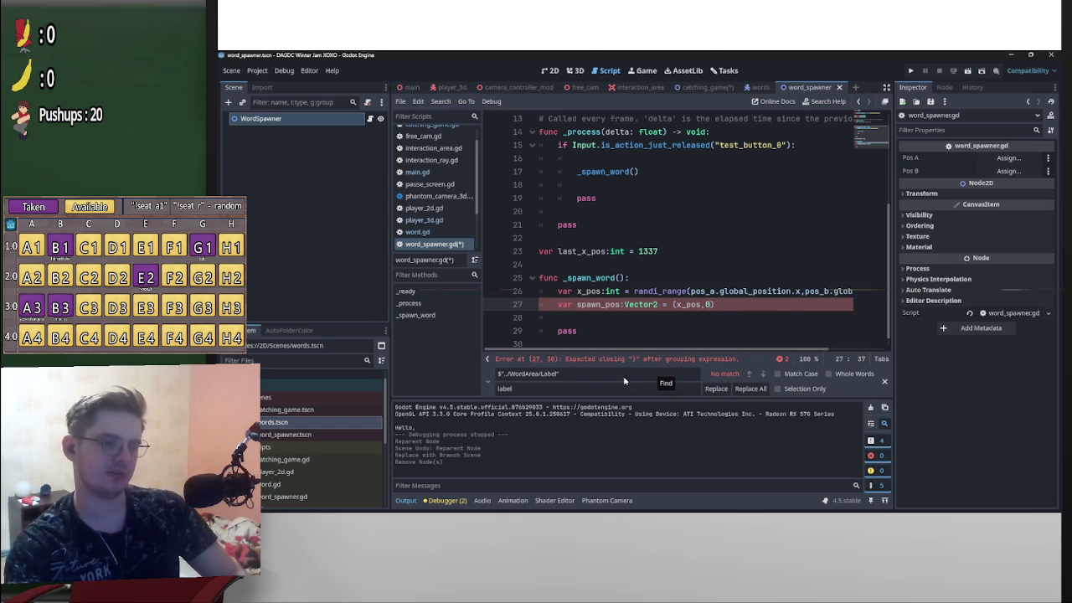
pyautogui.click(673, 306)
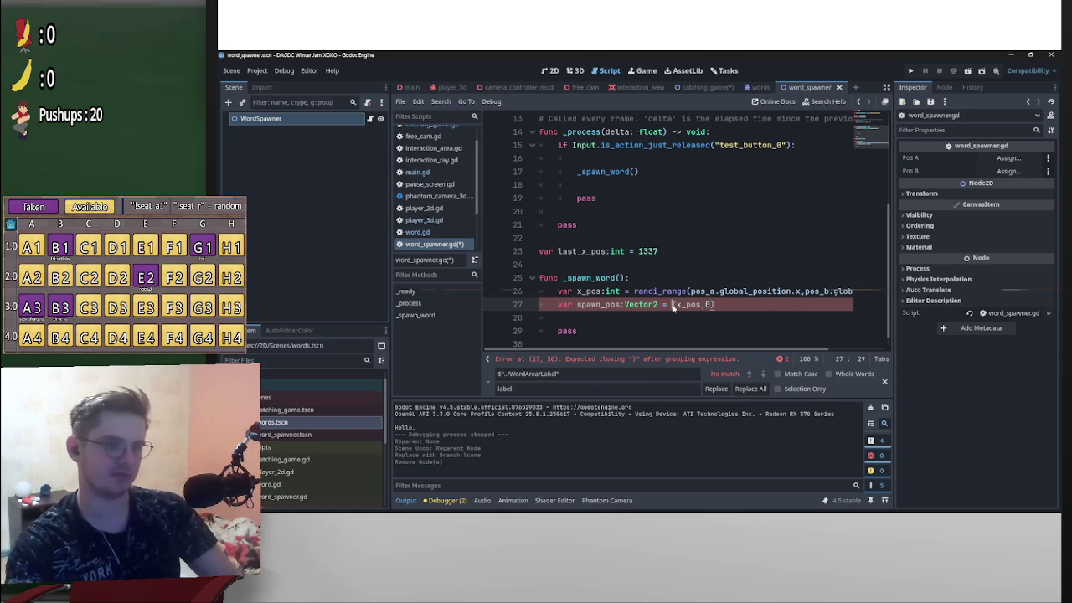
pyautogui.write('Ve')
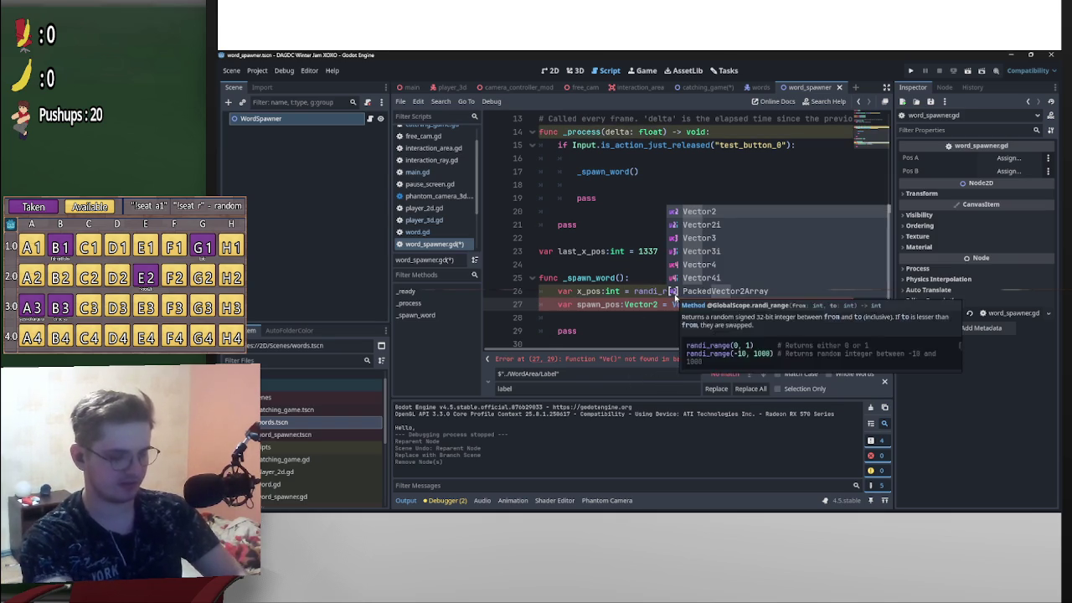
pyautogui.write('ctor2')
pyautogui.click(606, 337)
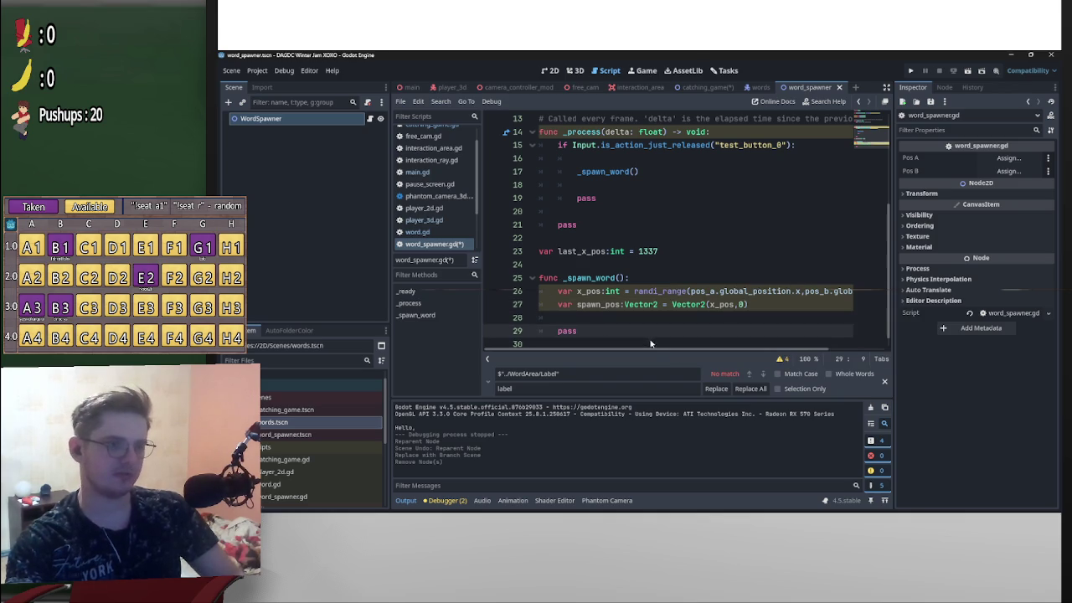
pyautogui.moveTo(637, 298)
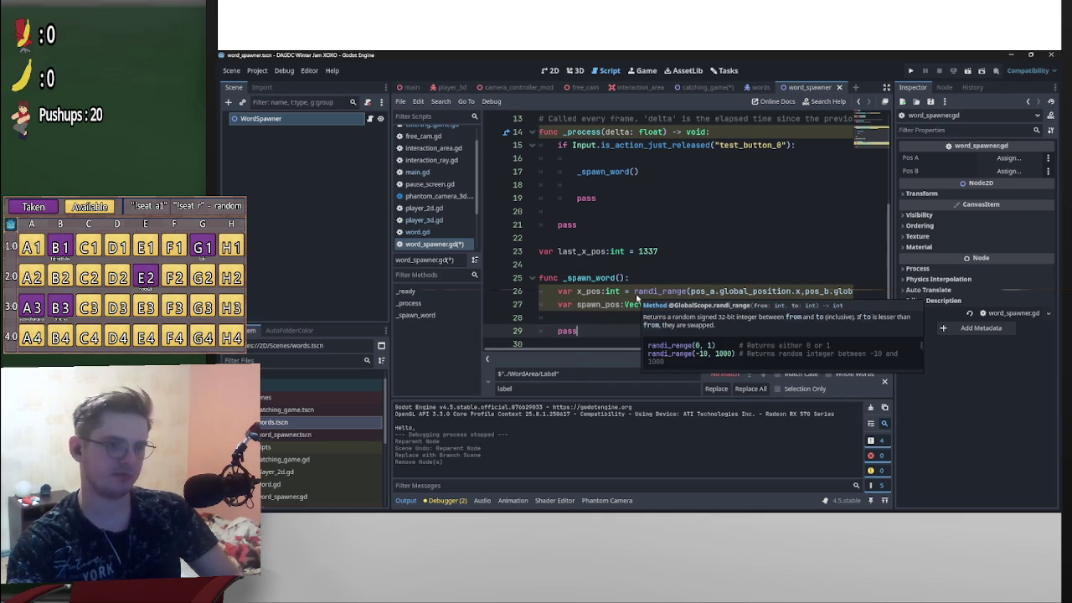
pyautogui.click(780, 361)
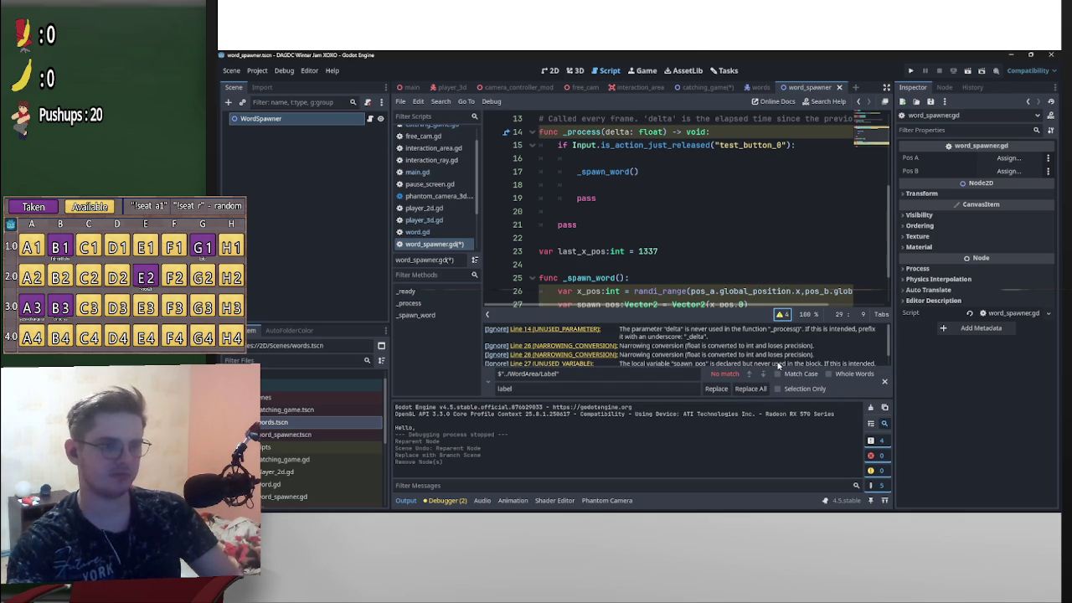
# - Rename the _process parameter on line 14 from delta to _delta
pyautogui.click(561, 329)
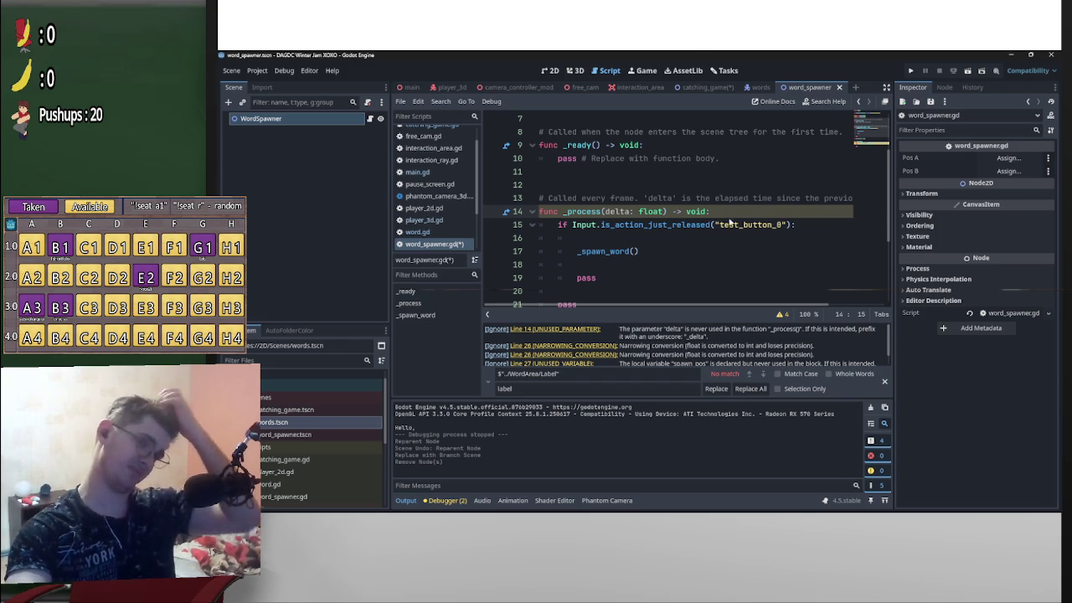
pyautogui.scroll(-2, 609, 214)
pyautogui.scroll(3, 668, 247)
pyautogui.write('_')
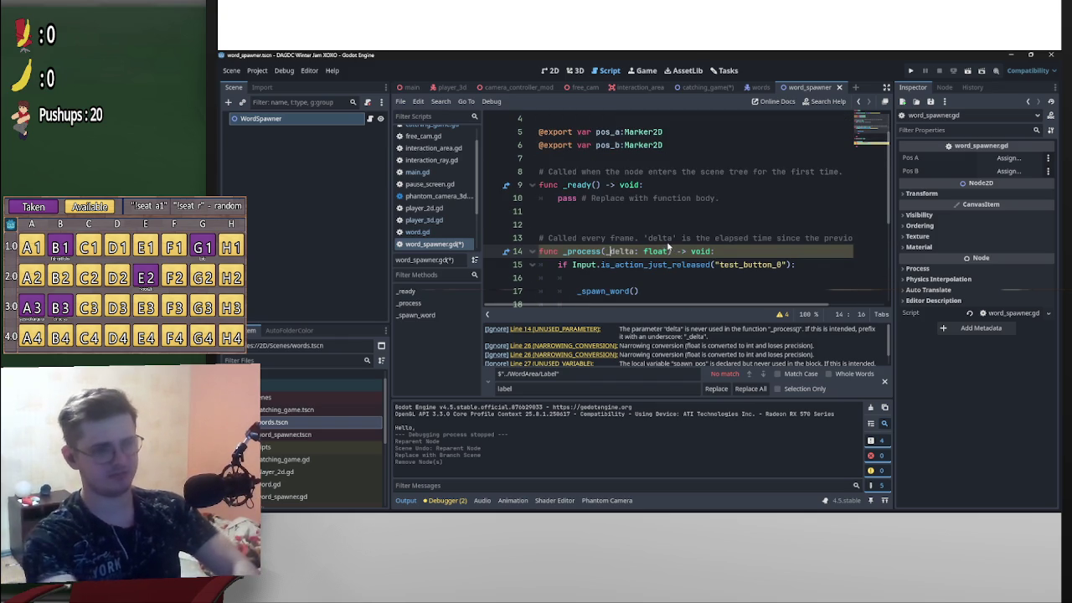
pyautogui.scroll(-3, 692, 293)
pyautogui.scroll(2, 689, 291)
# - Review the line 26 narrowing-conversion and line 27 unused spawn_pos warnings, then check the browser
pyautogui.click(561, 328)
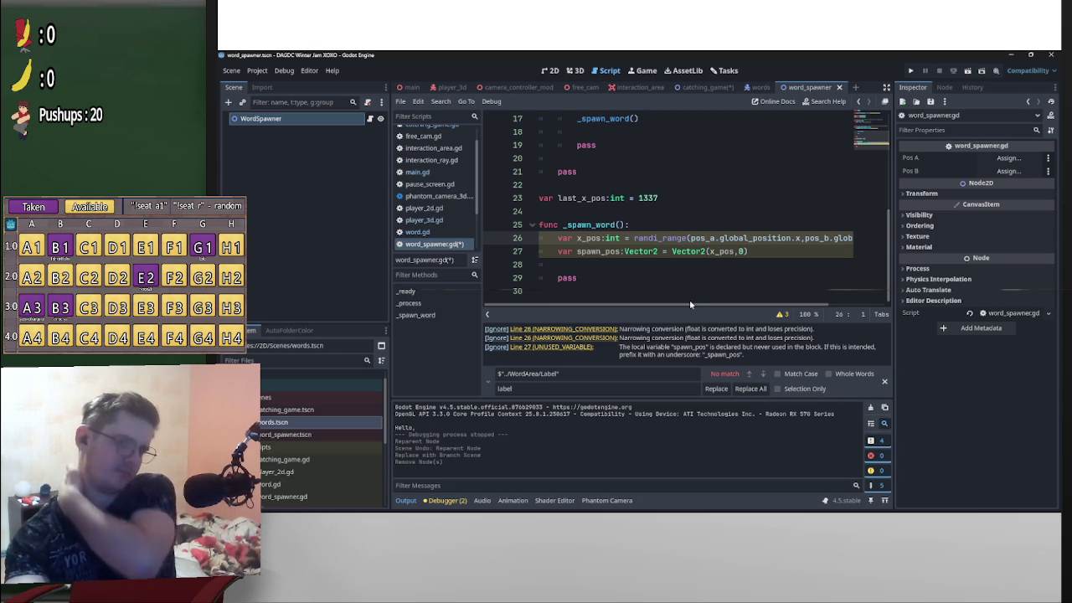
pyautogui.click(568, 348)
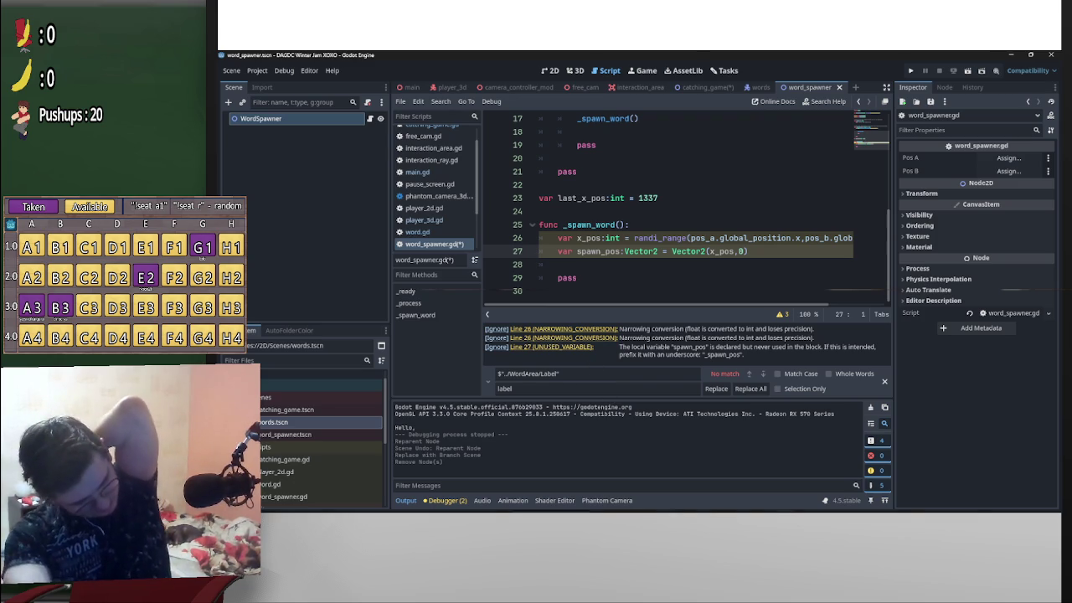
pyautogui.moveTo(670, 503)
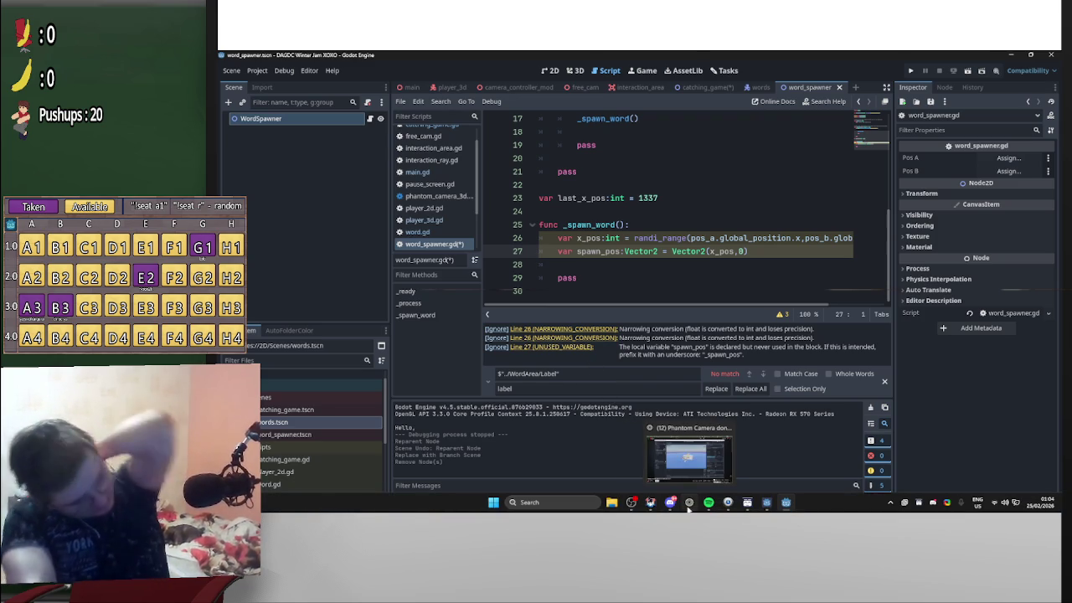
pyautogui.click(690, 484)
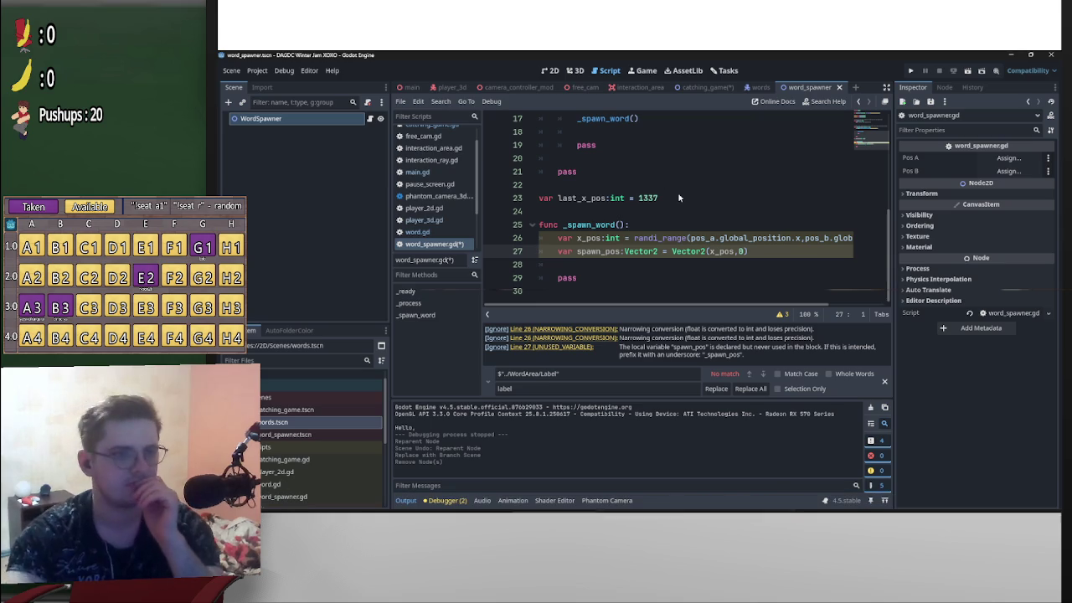
pyautogui.moveTo(737, 306)
pyautogui.mouseDown()
pyautogui.moveTo(829, 307)
pyautogui.moveTo(674, 309)
pyautogui.mouseUp()
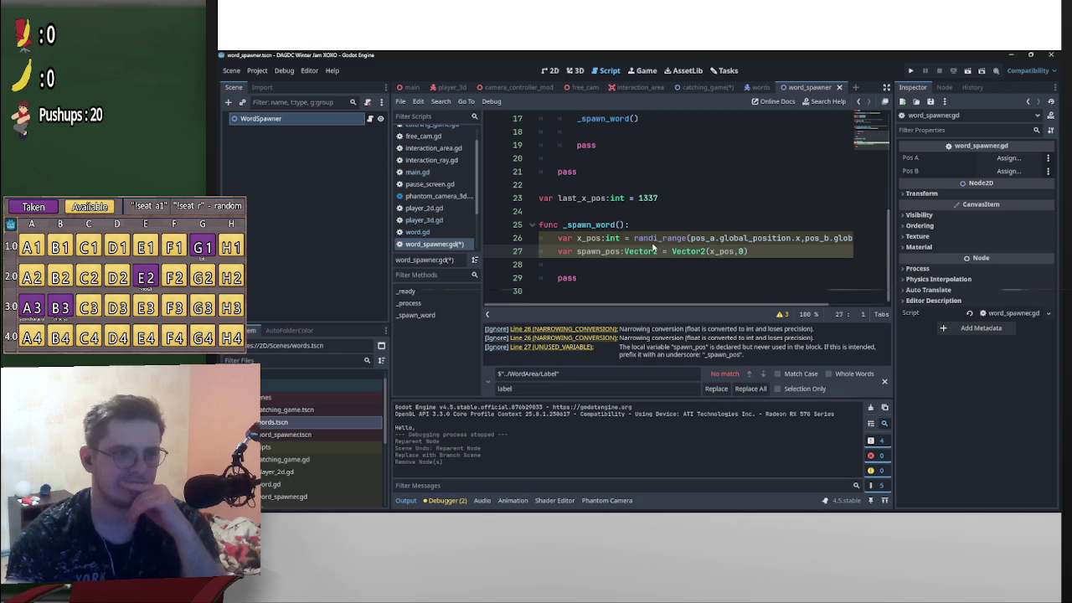
# - Make x_pos on line 26 a float assigned from randf_range instead of randi_range
pyautogui.click(656, 239)
pyautogui.press('Delete')
pyautogui.write('f')
pyautogui.doubleClick(610, 239)
pyautogui.write('float')
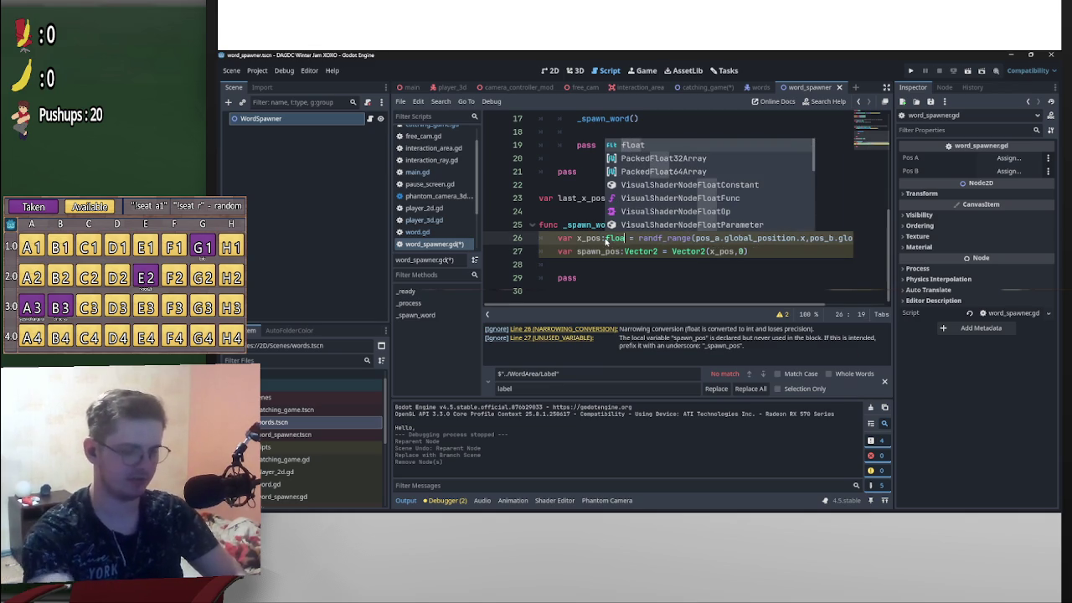
pyautogui.click(672, 251)
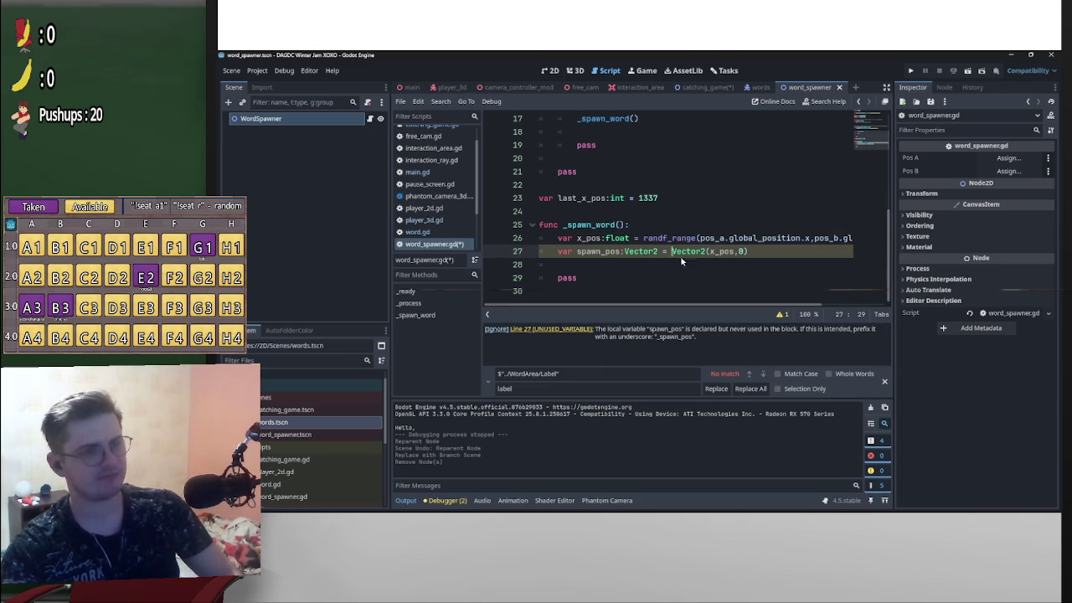
# - Hide the find bar and warnings list, and start a 'var word' line before pass
pyautogui.click(883, 381)
pyautogui.click(784, 346)
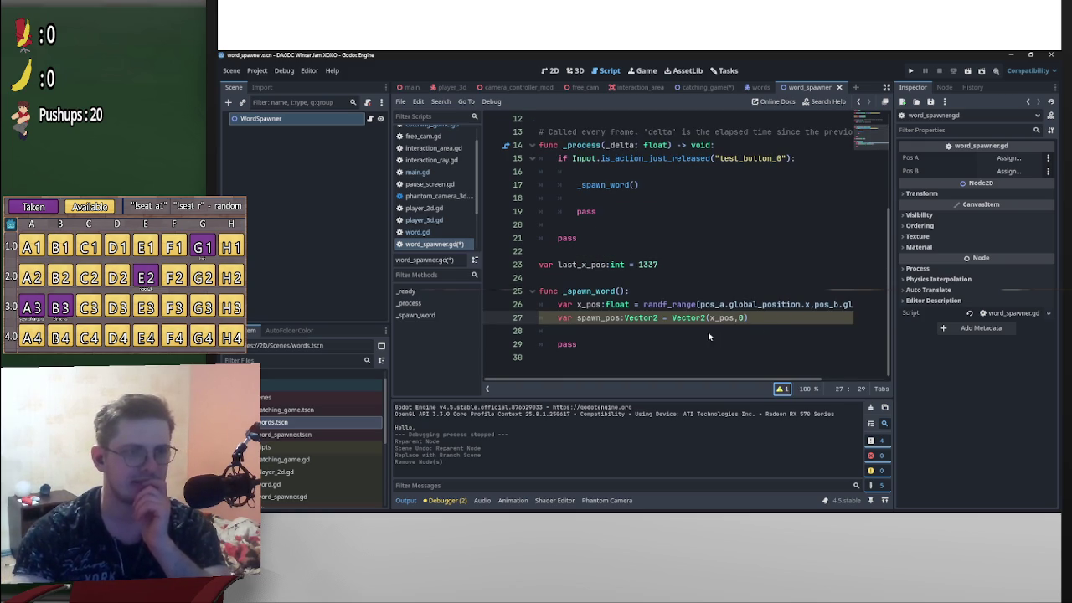
pyautogui.click(598, 333)
pyautogui.press('Return')
pyautogui.press('Return')
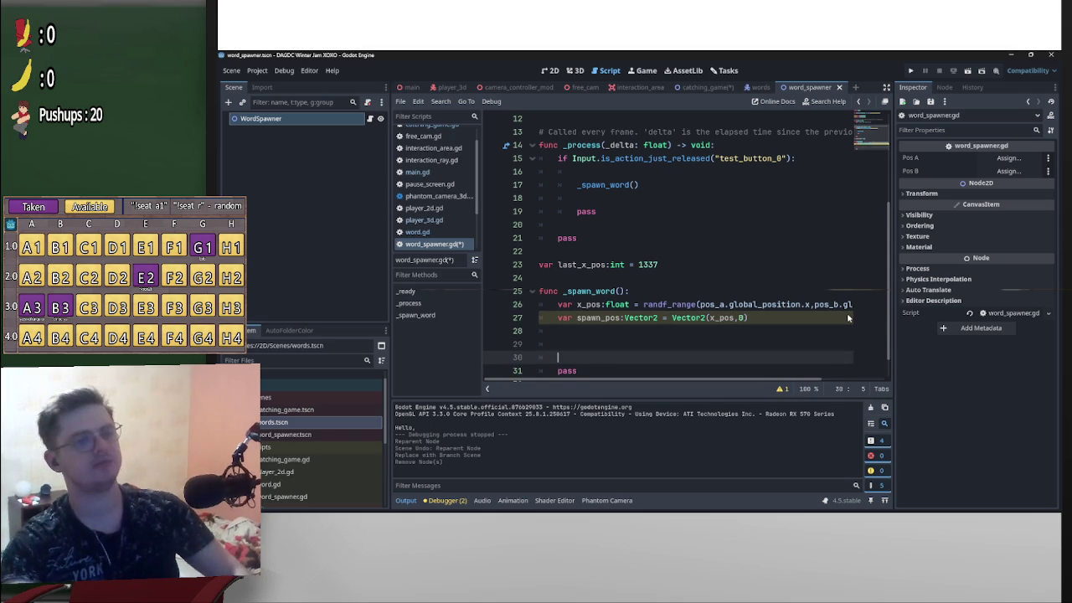
pyautogui.press('Up')
pyautogui.write('var word')
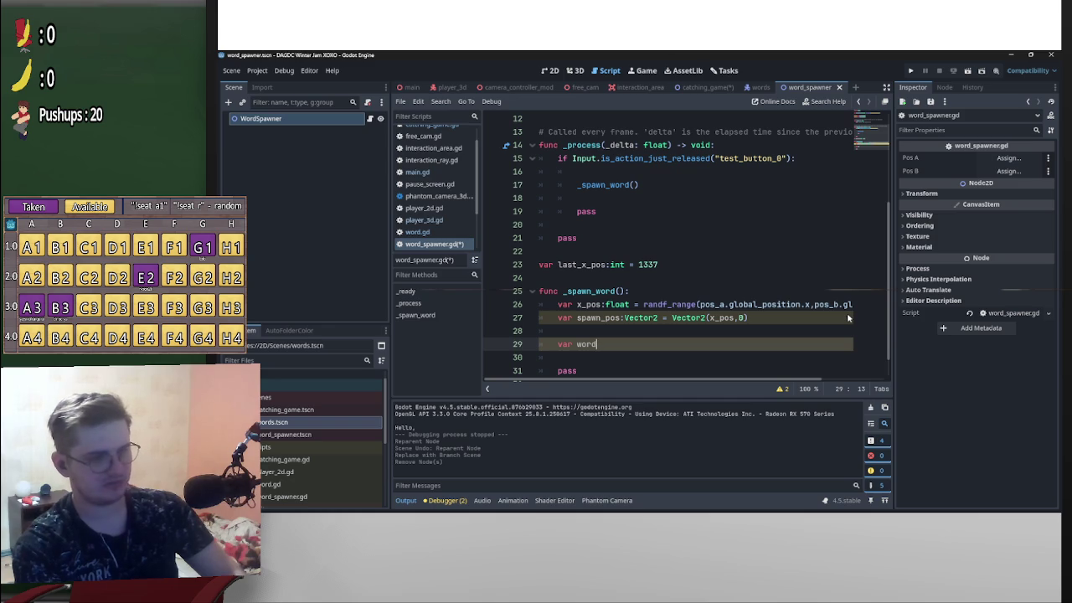
pyautogui.scroll(-1, 455, 228)
pyautogui.scroll(-1, 455, 228)
# - Add 'class_name Word' at the top of word.gd, then return to word_spawner.gd
pyautogui.click(423, 207)
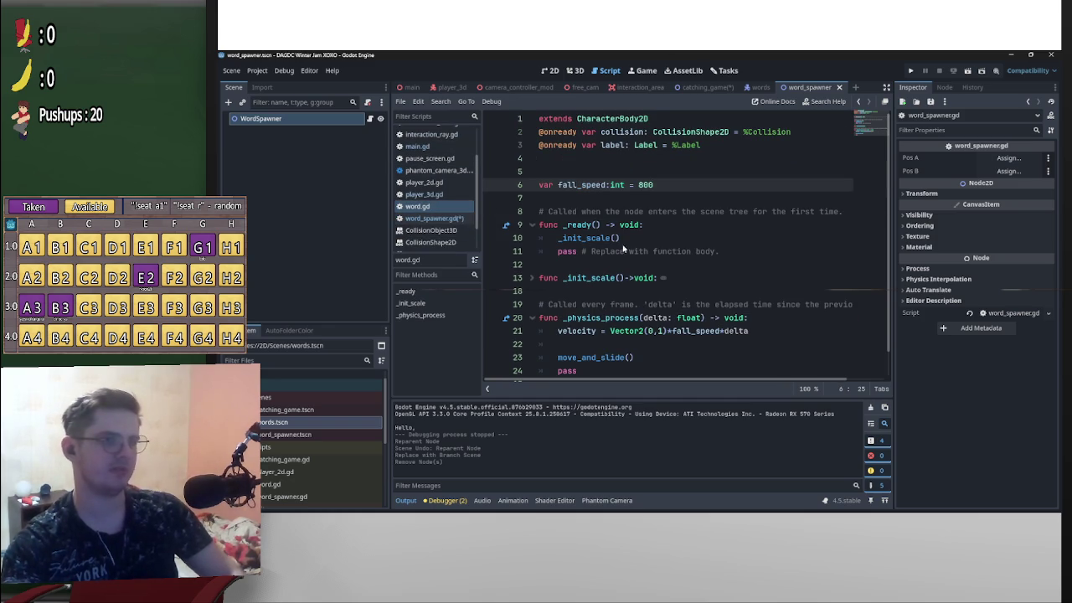
pyautogui.click(540, 120)
pyautogui.write('class_')
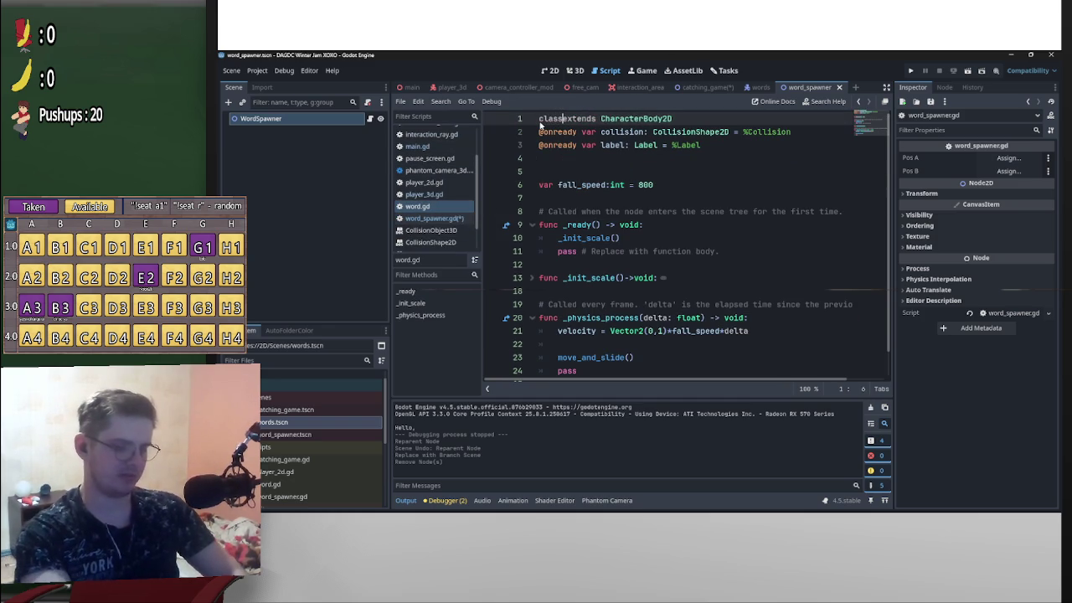
pyautogui.write('name')
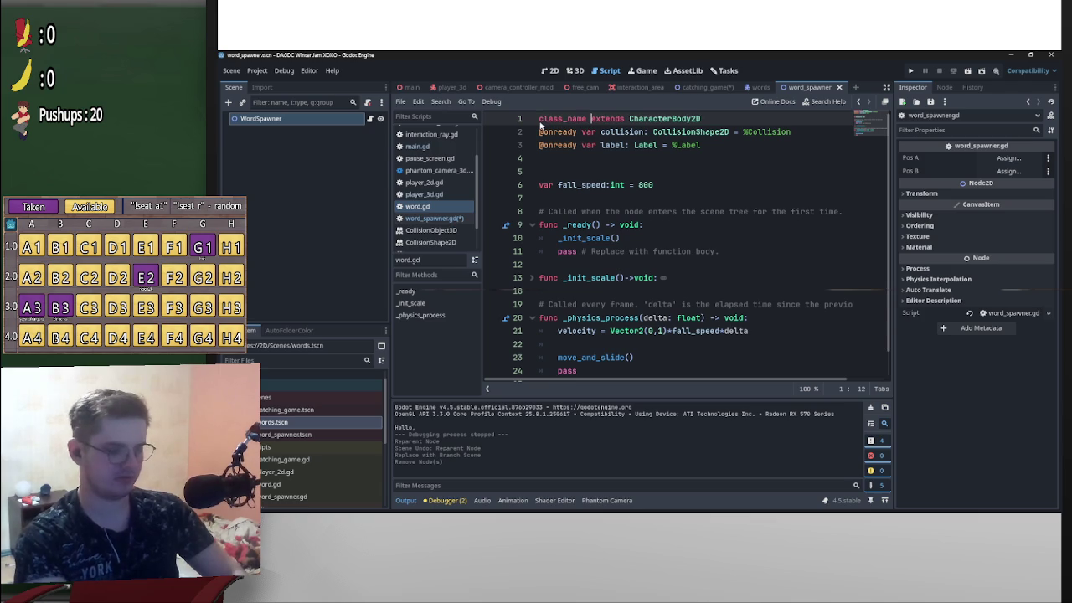
pyautogui.write(' Word')
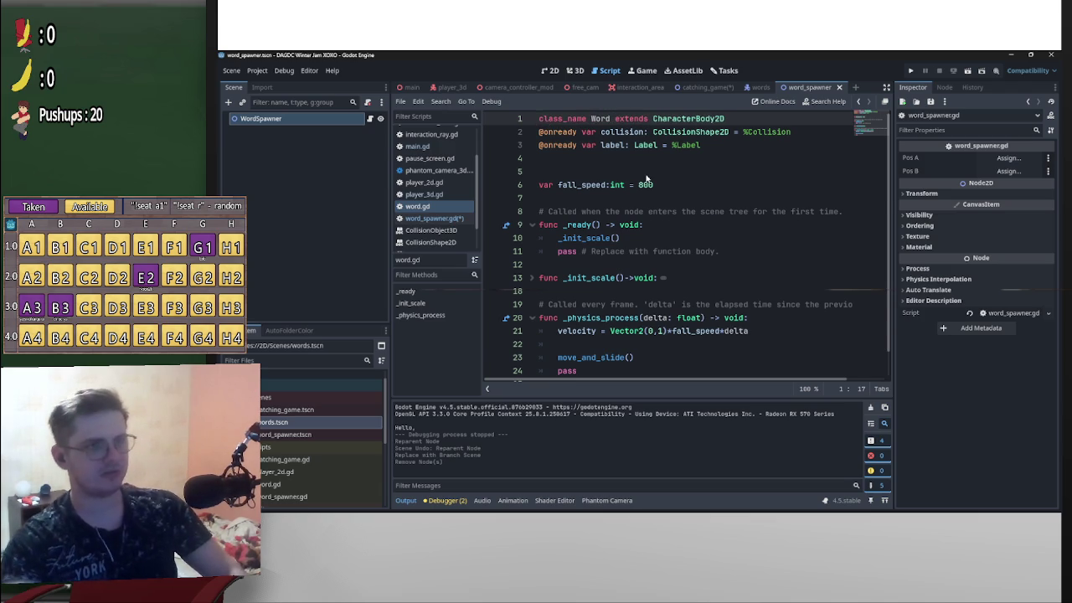
pyautogui.hotkey('alt', 'Left')
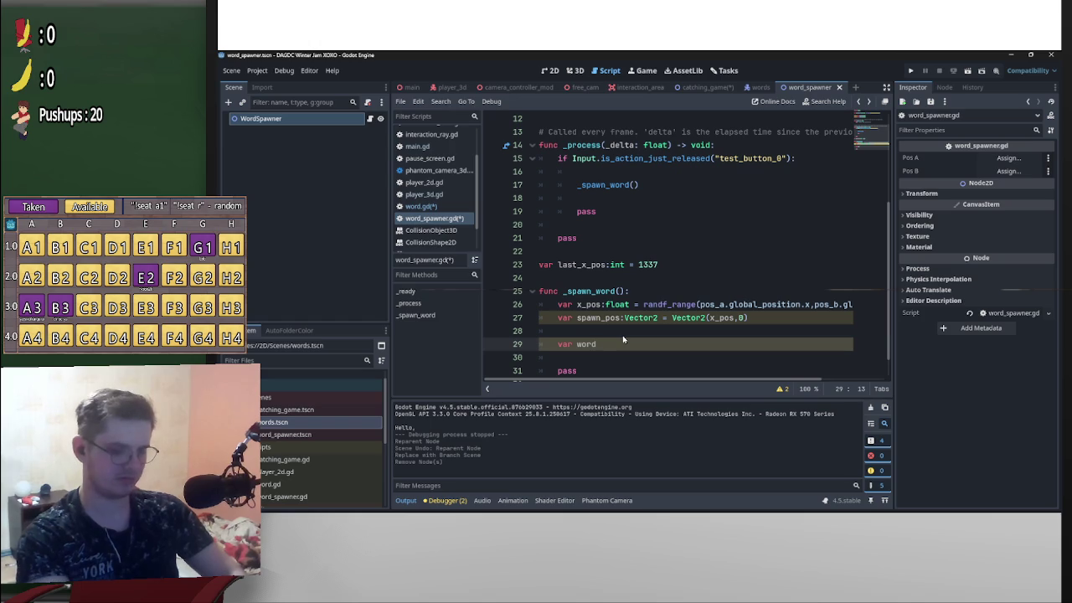
# - Declare word as a Word, assigned word_scene.instantiate()
pyautogui.hotkey('ctrl', 's')
pyautogui.write(':Word')
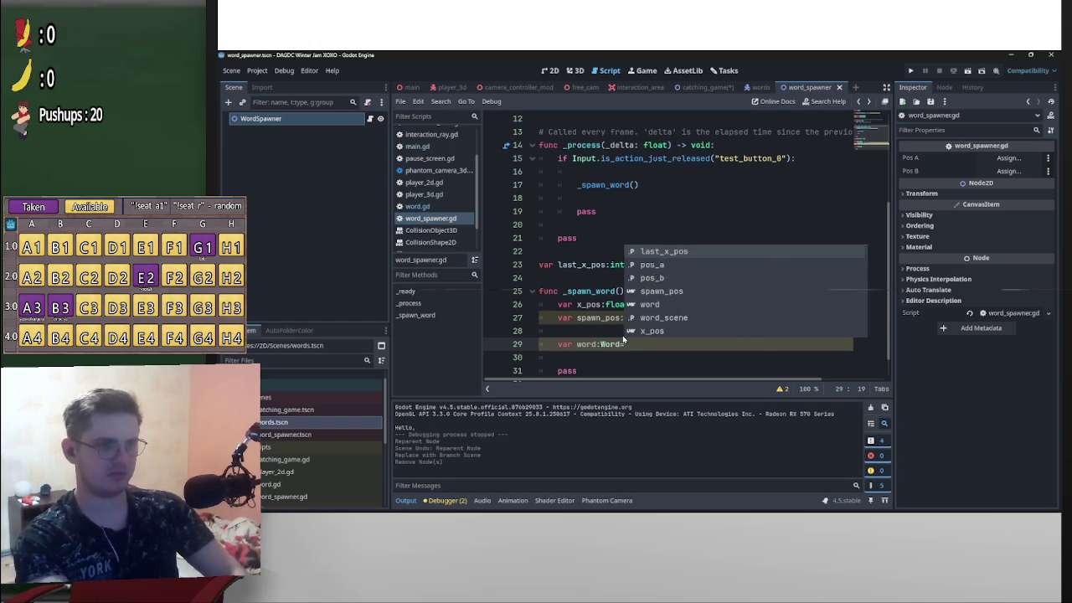
pyautogui.write(' = ')
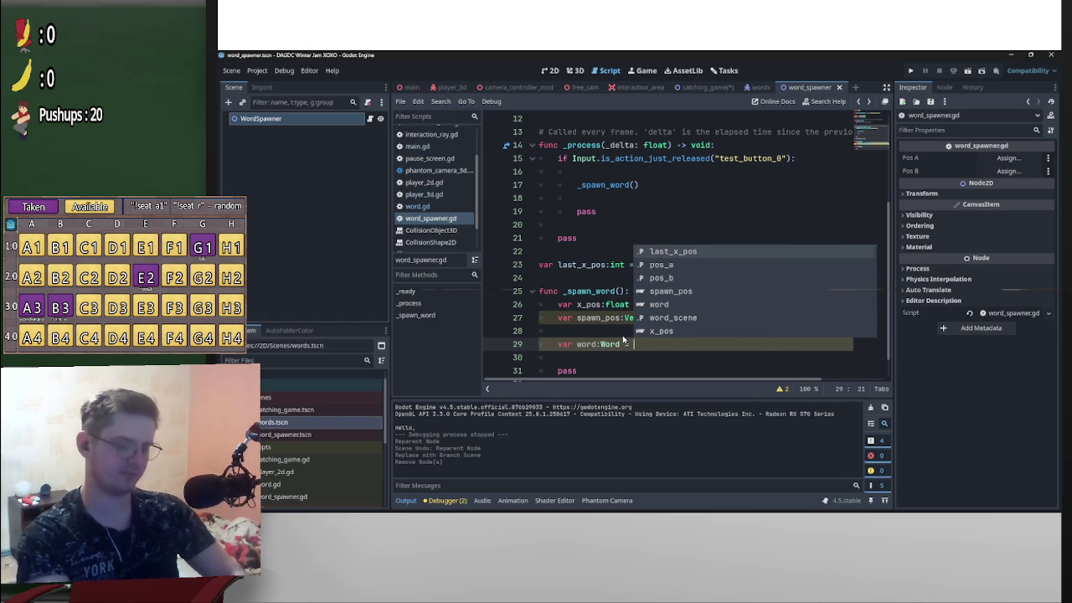
pyautogui.write('wo')
pyautogui.press('Down')
pyautogui.press('Return')
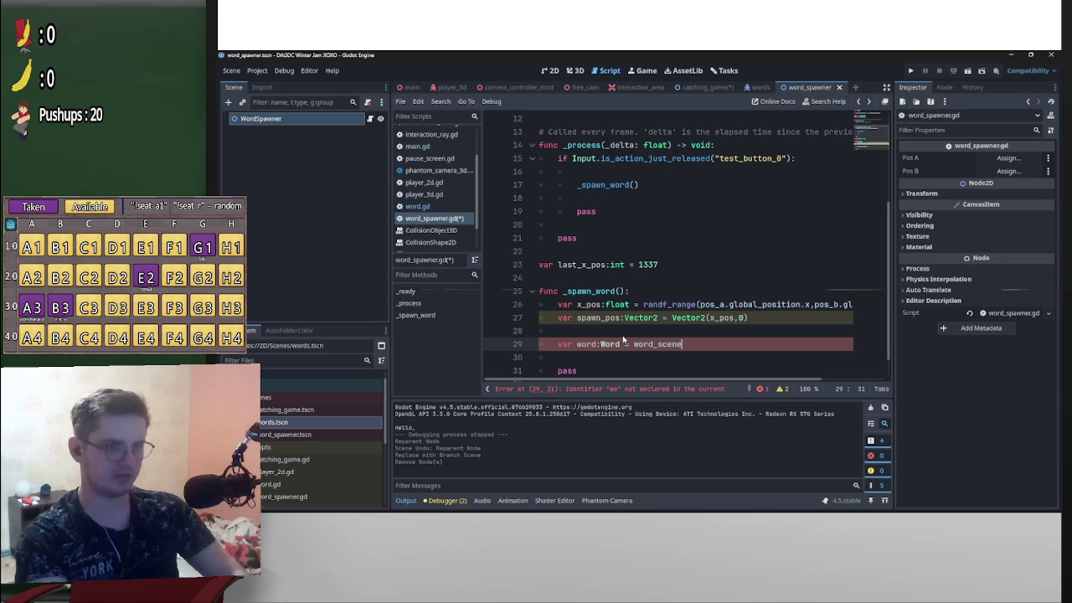
pyautogui.write('.in')
pyautogui.press('Return')
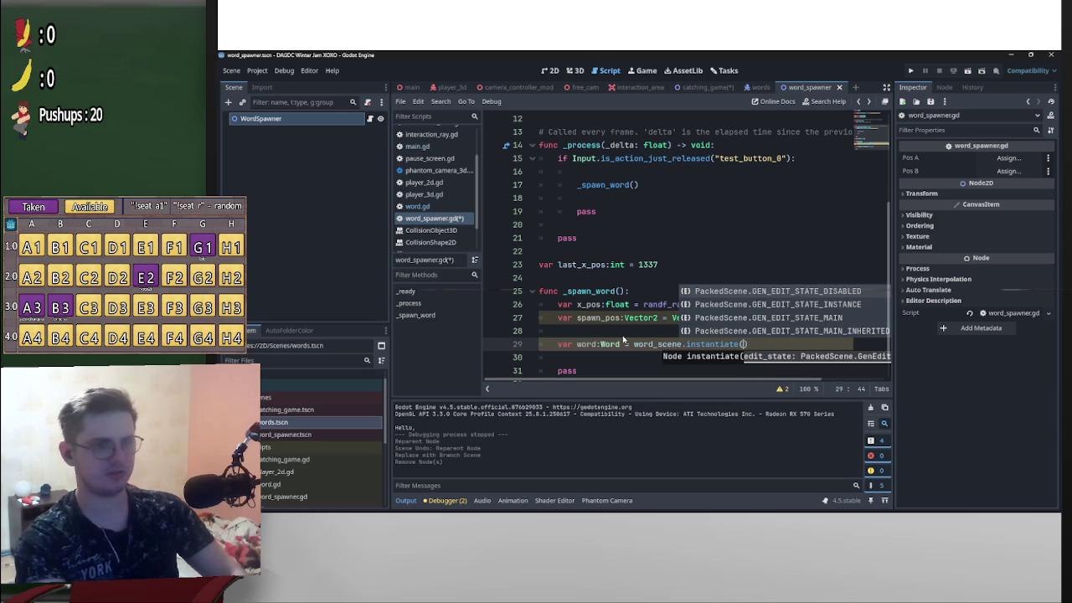
pyautogui.click(769, 347)
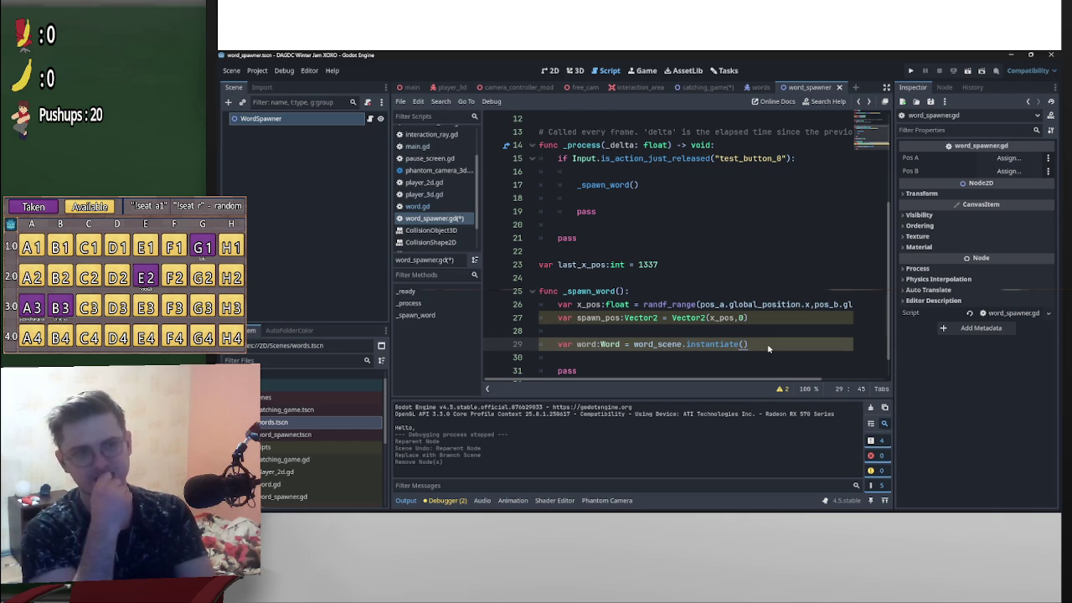
# - Change pos_a and pos_b from global_position to position
pyautogui.moveTo(759, 307); pyautogui.dragTo(730, 307)
pyautogui.press('BackSpace')
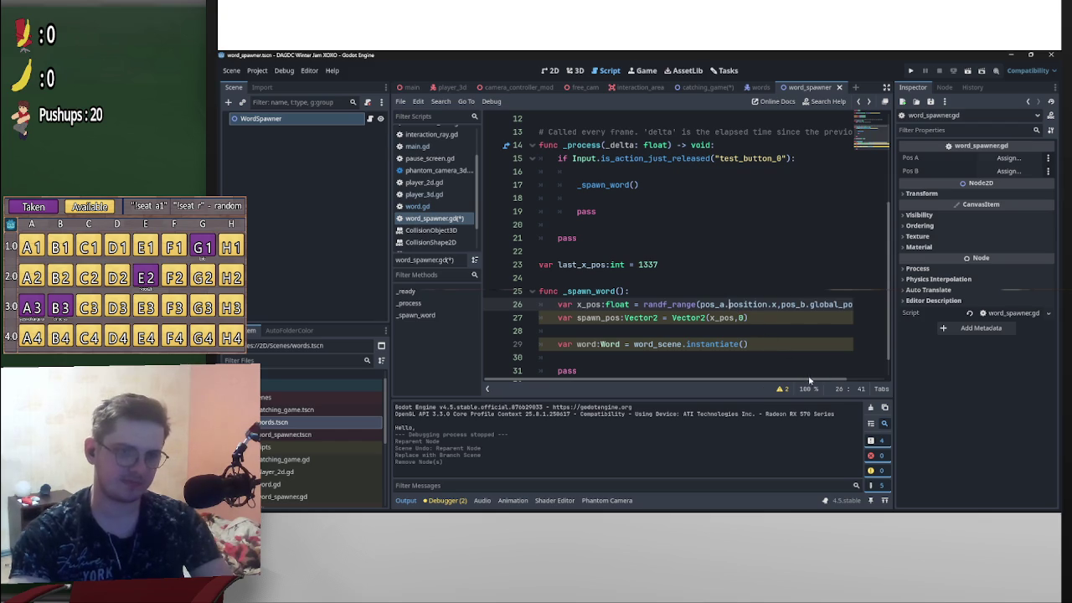
pyautogui.moveTo(809, 381); pyautogui.dragTo(851, 381)
pyautogui.moveTo(801, 307); pyautogui.dragTo(769, 307)
pyautogui.press('BackSpace')
pyautogui.moveTo(819, 381); pyautogui.dragTo(759, 387)
# - Add the line 'word.position = spawn_pos' after the instantiate call
pyautogui.click(736, 359)
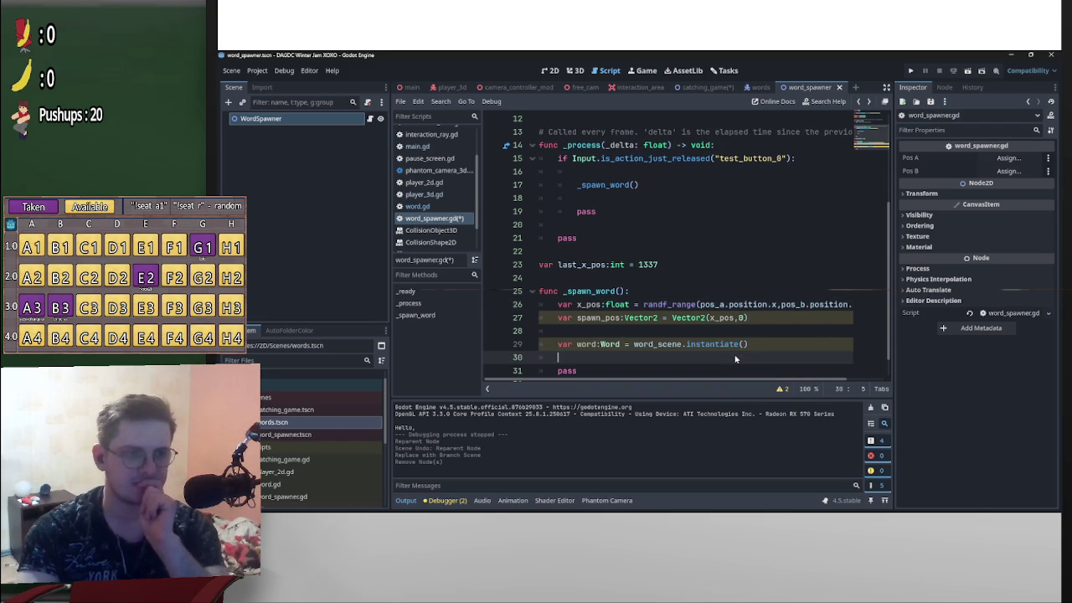
pyautogui.press('Return')
pyautogui.press('Up')
pyautogui.write('word.po')
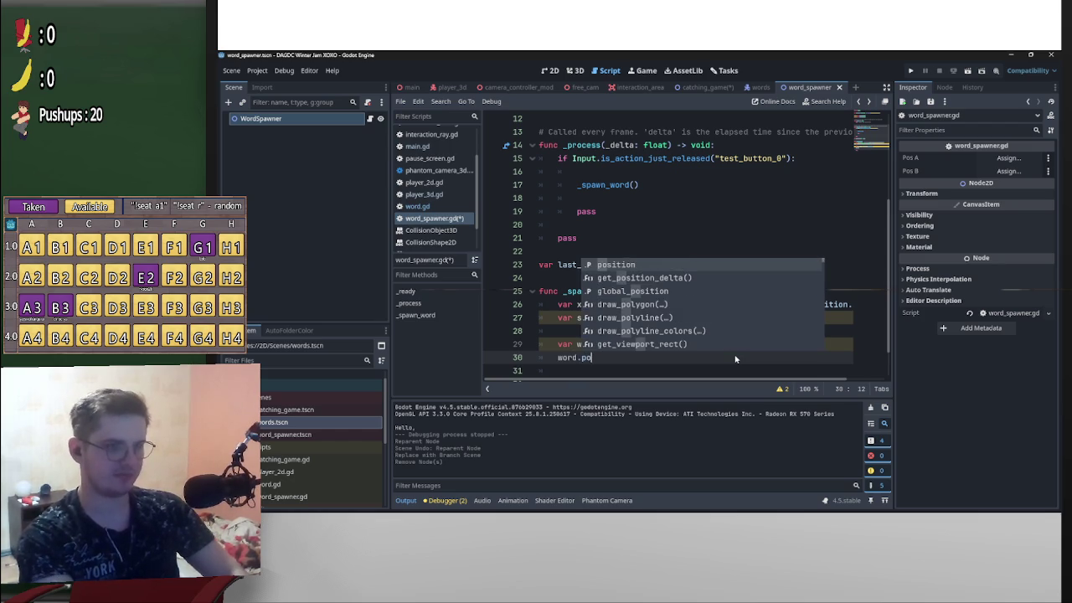
pyautogui.press('Return')
pyautogui.write('sp')
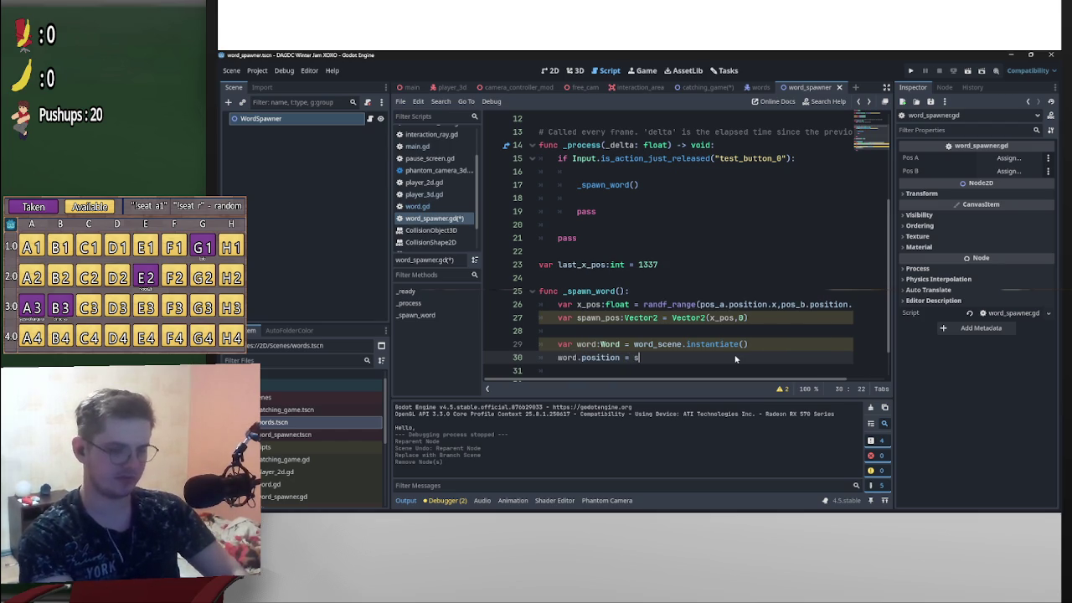
pyautogui.press('Return')
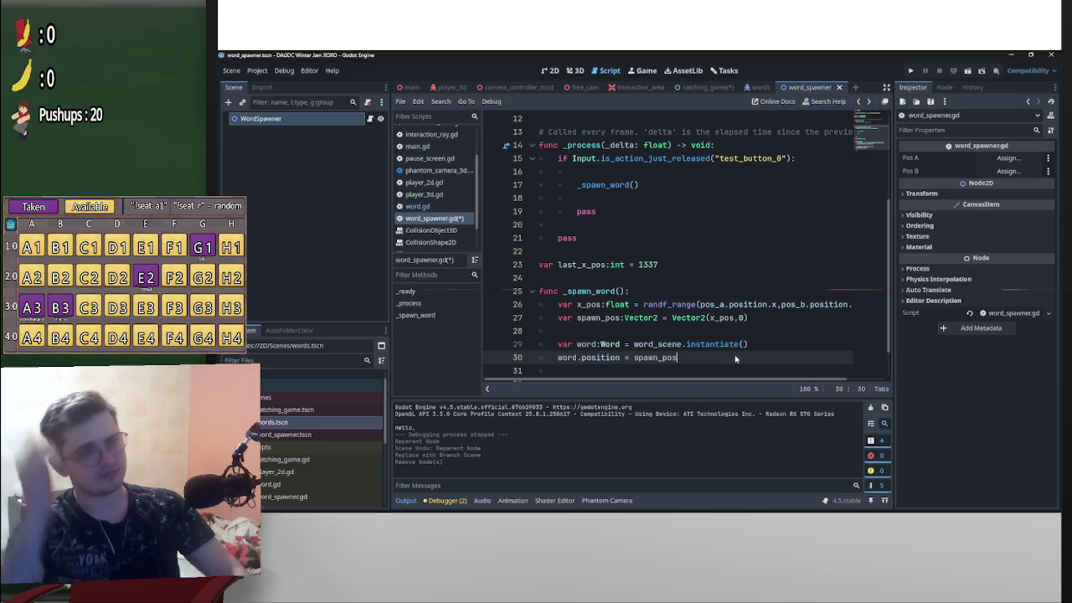
pyautogui.scroll(-1, 717, 359)
# - Add 'add_child(word)', delete the leftover pass, and save the script
pyautogui.press('Return')
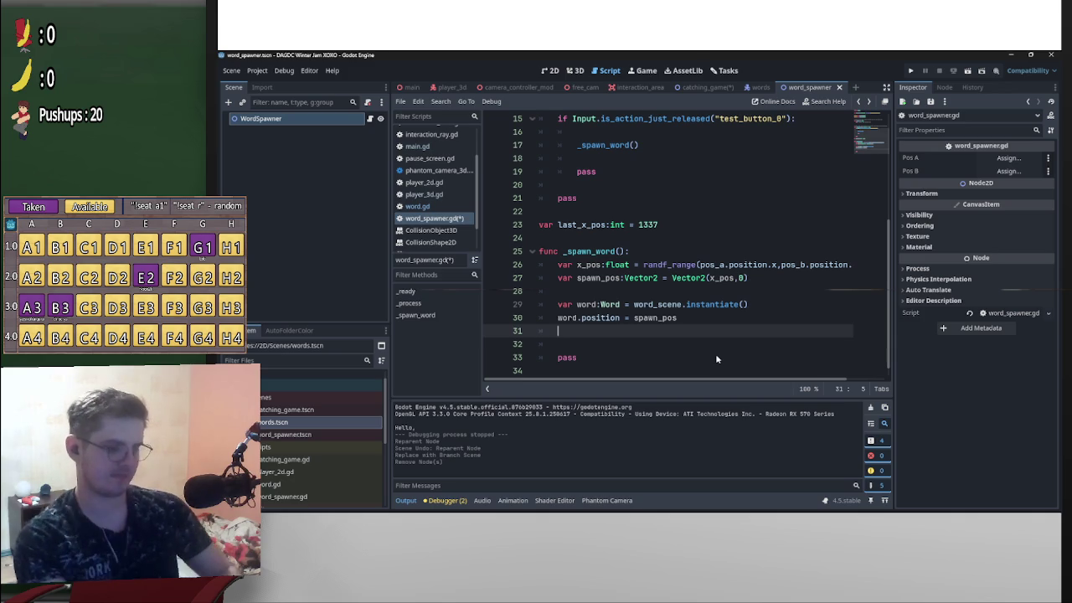
pyautogui.write('add')
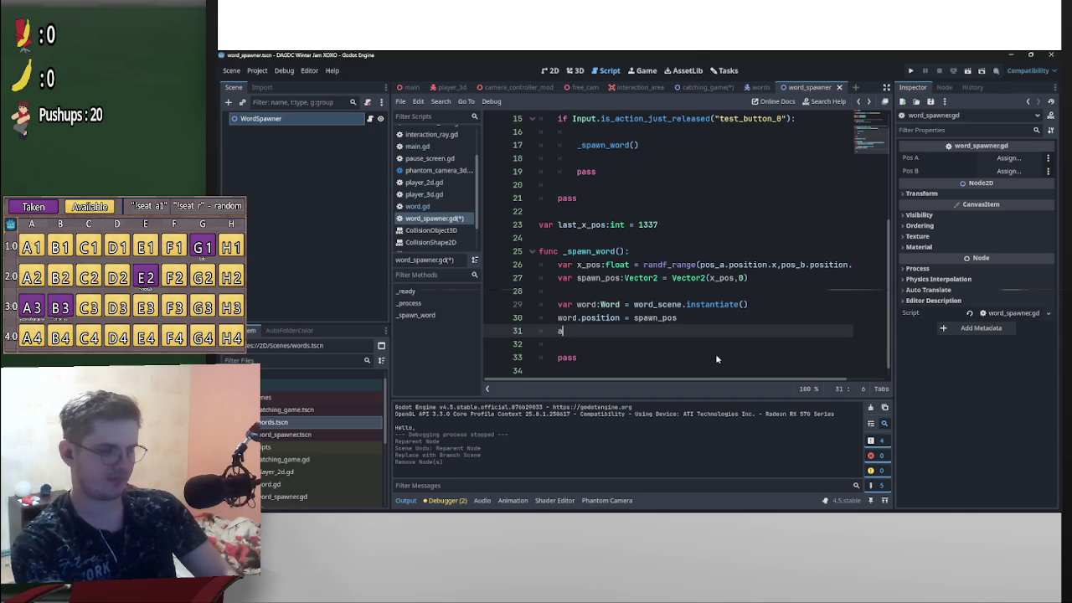
pyautogui.press('Return')
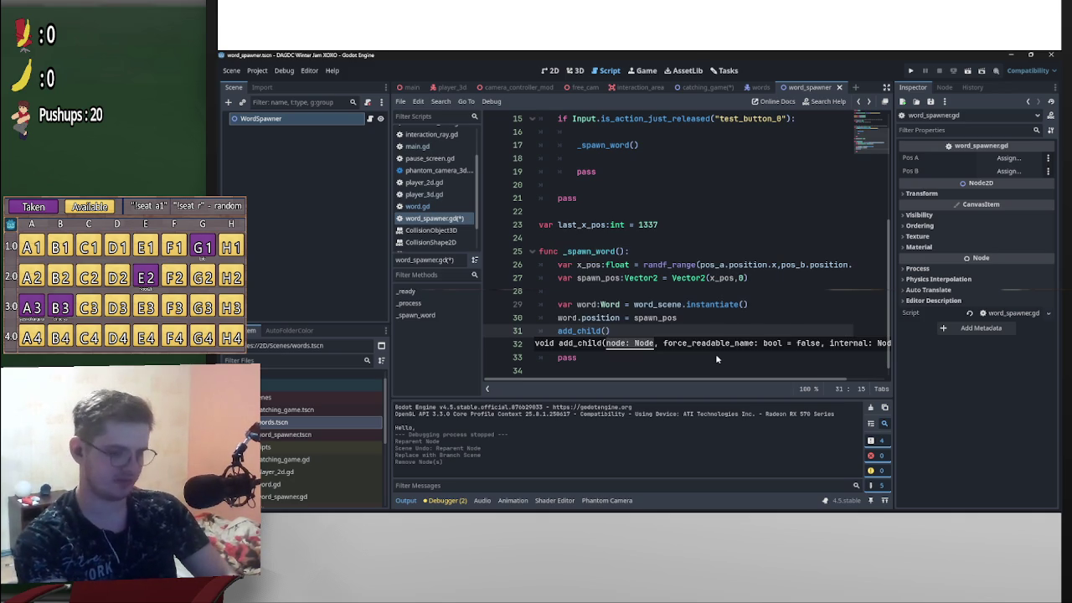
pyautogui.write('word')
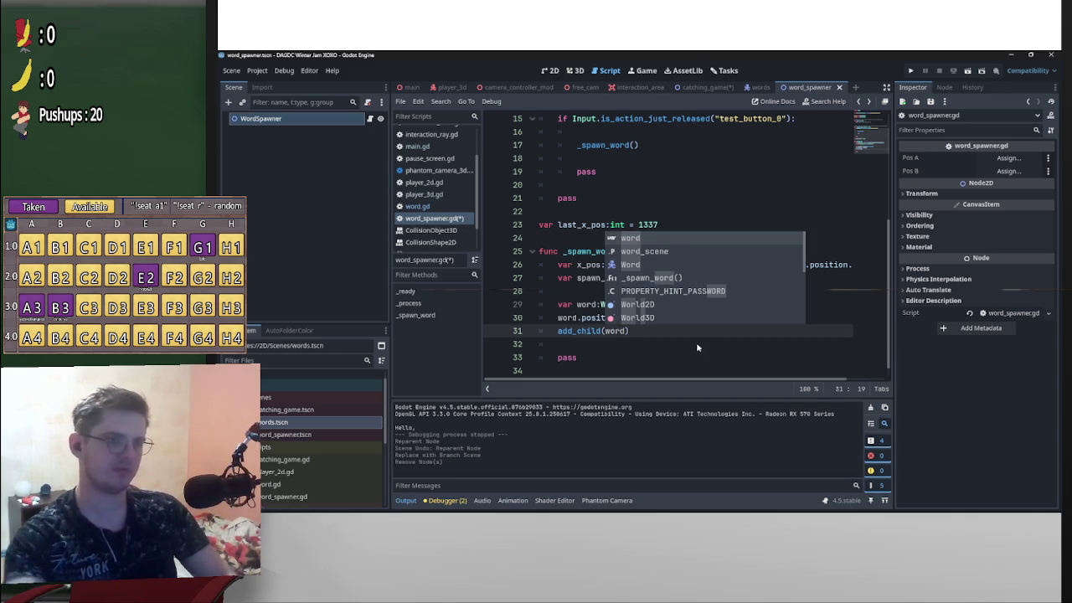
pyautogui.moveTo(599, 359); pyautogui.dragTo(537, 358)
pyautogui.press('BackSpace')
pyautogui.press('BackSpace')
pyautogui.press('BackSpace')
pyautogui.hotkey('ctrl', 's')
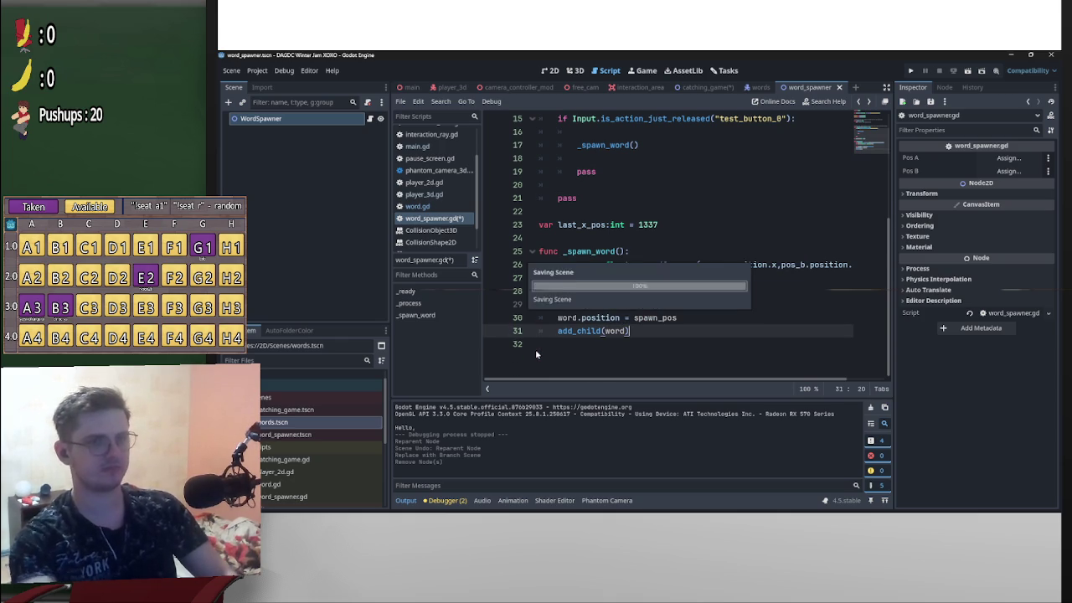
# - Show the catching_game scene in 2D and start repositioning the WordSpawner
pyautogui.click(703, 90)
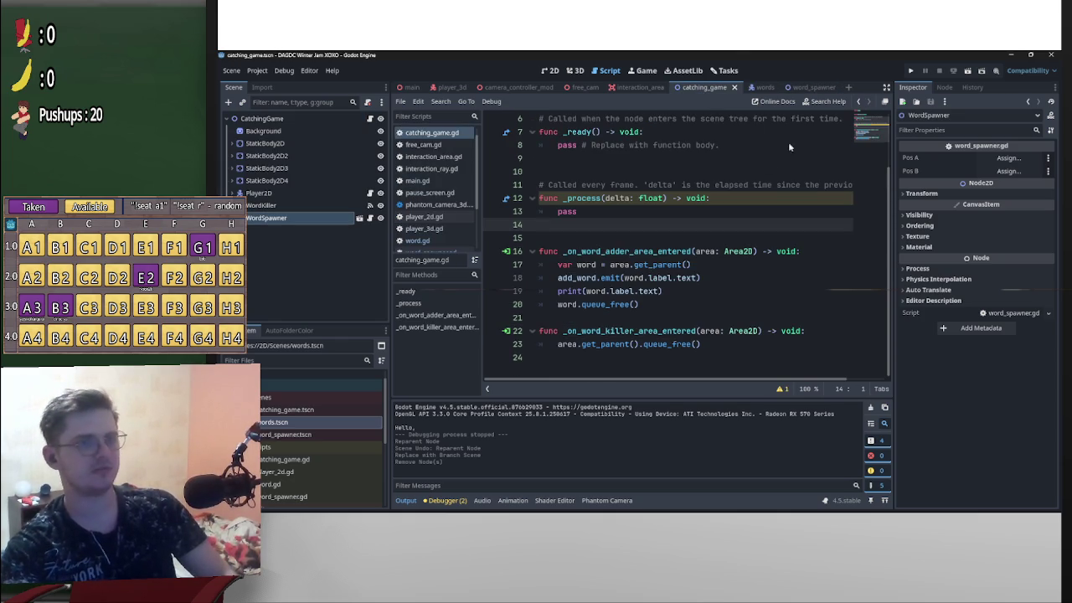
pyautogui.click(575, 72)
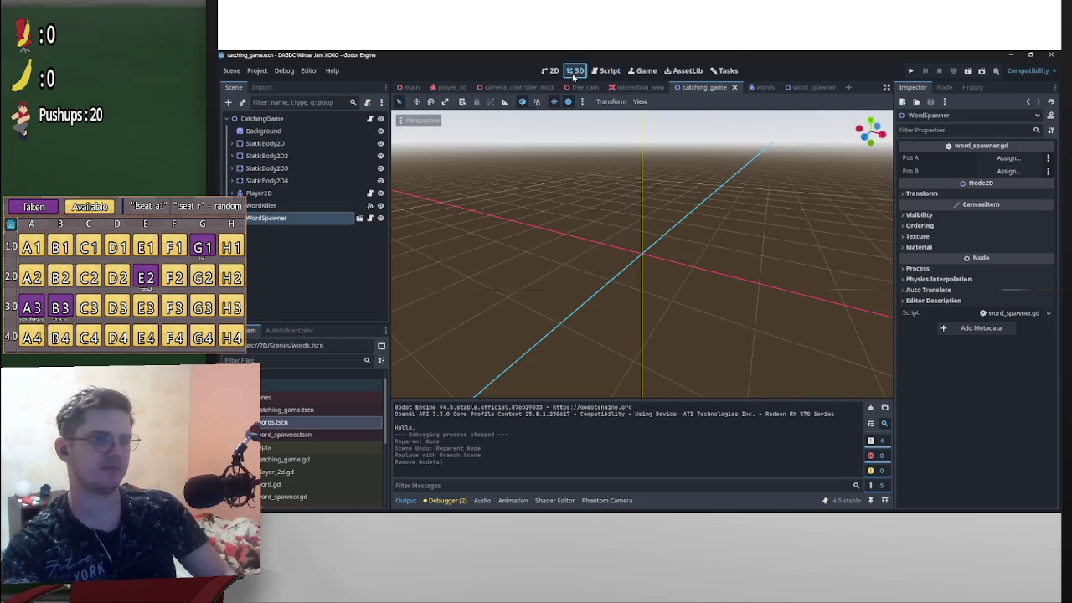
pyautogui.click(550, 70)
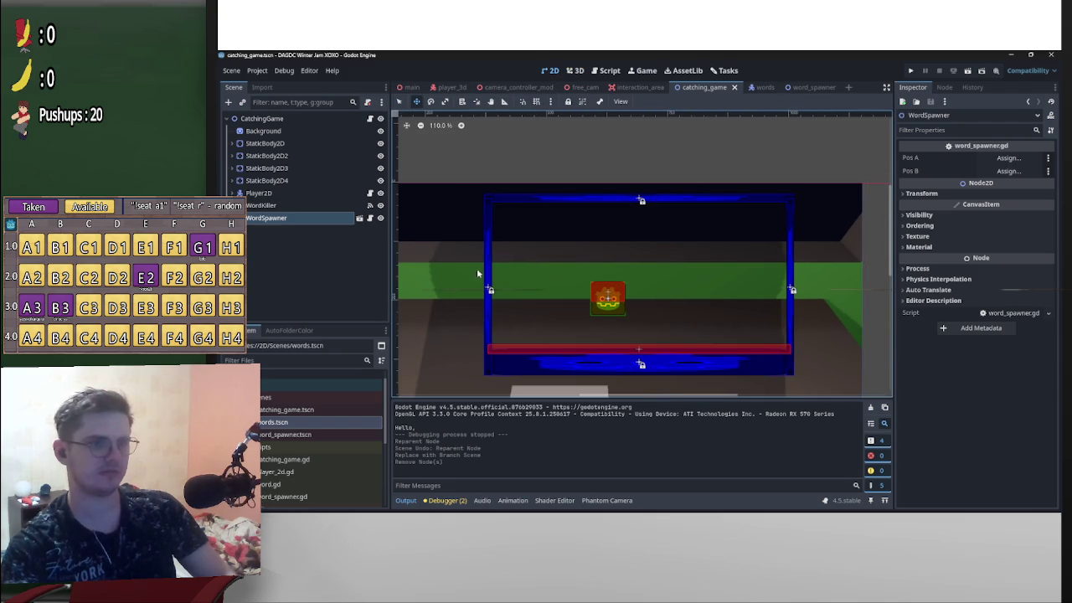
pyautogui.scroll(-2, 637, 277)
pyautogui.moveTo(670, 273); pyautogui.dragTo(779, 321)
pyautogui.moveTo(594, 223); pyautogui.dragTo(662, 223)
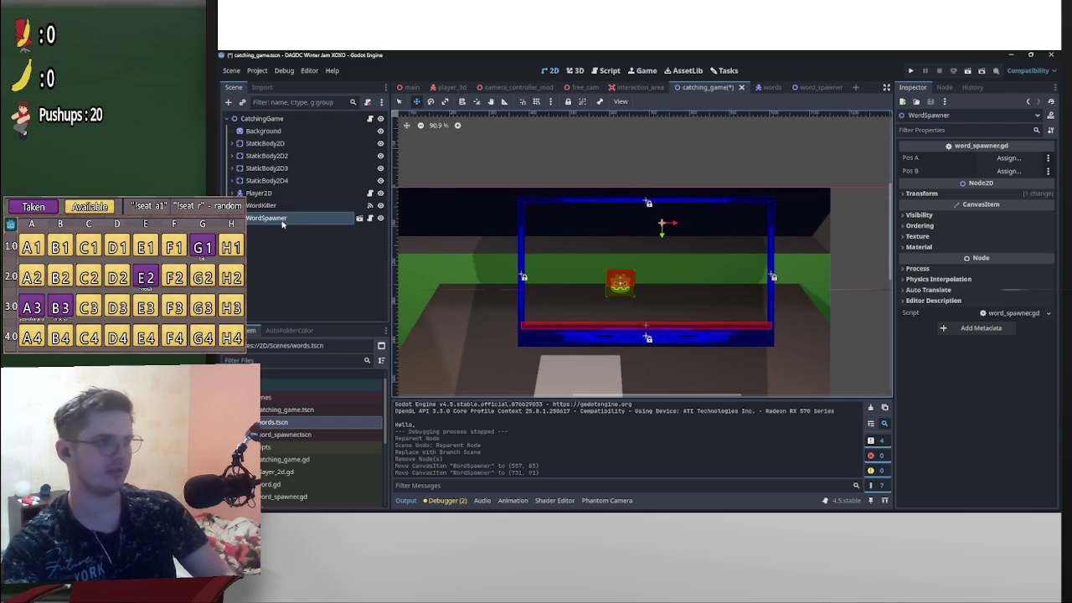
pyautogui.moveTo(711, 259); pyautogui.dragTo(692, 254)
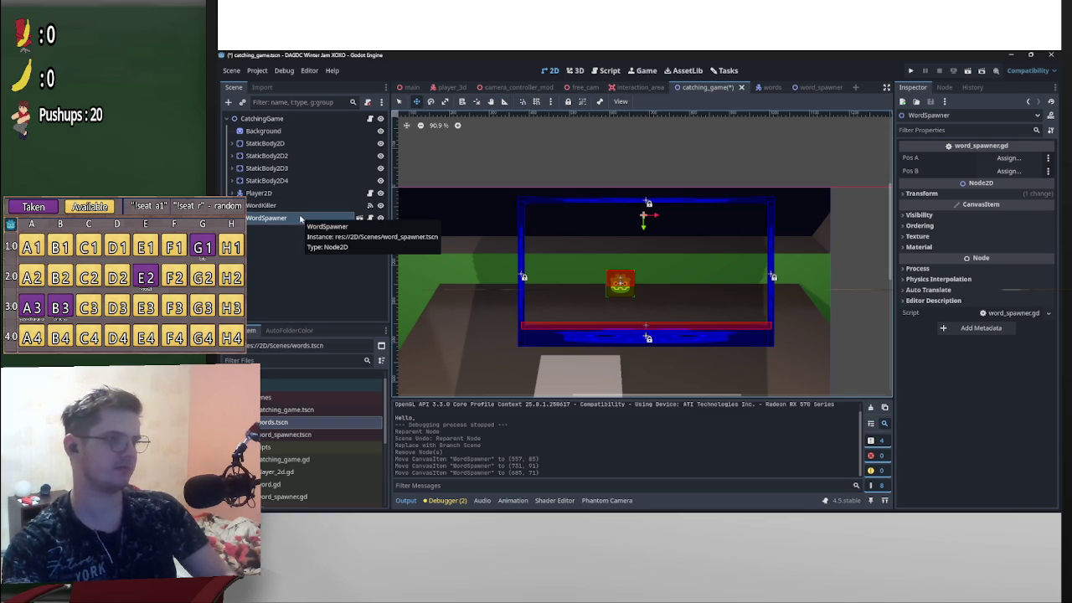
# - Add a Marker2D node and move the WordSpawner above the play area
pyautogui.click(233, 104)
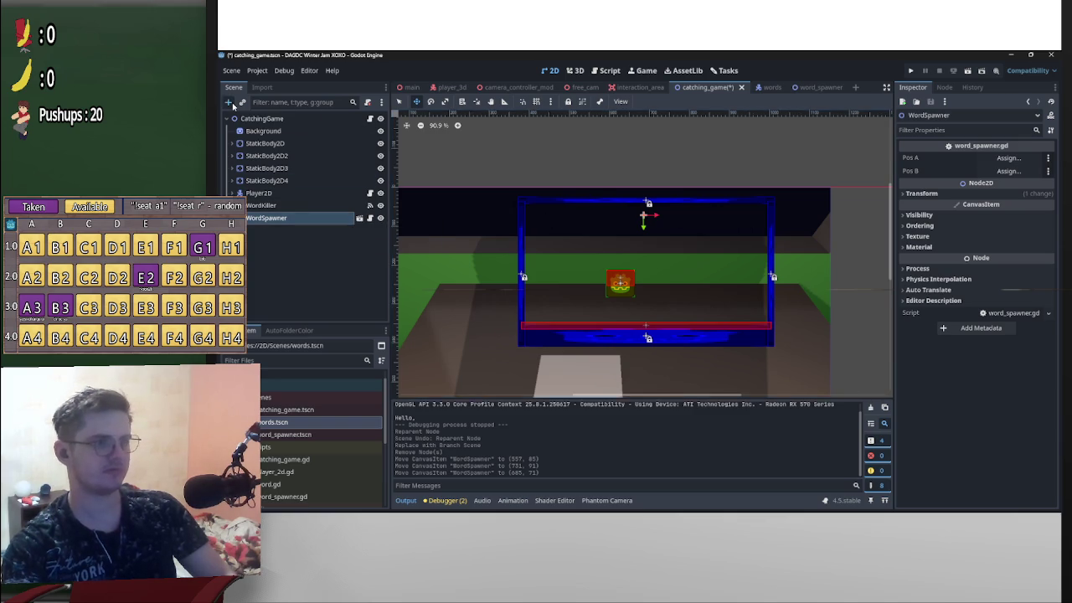
pyautogui.write('marker')
pyautogui.press('Return')
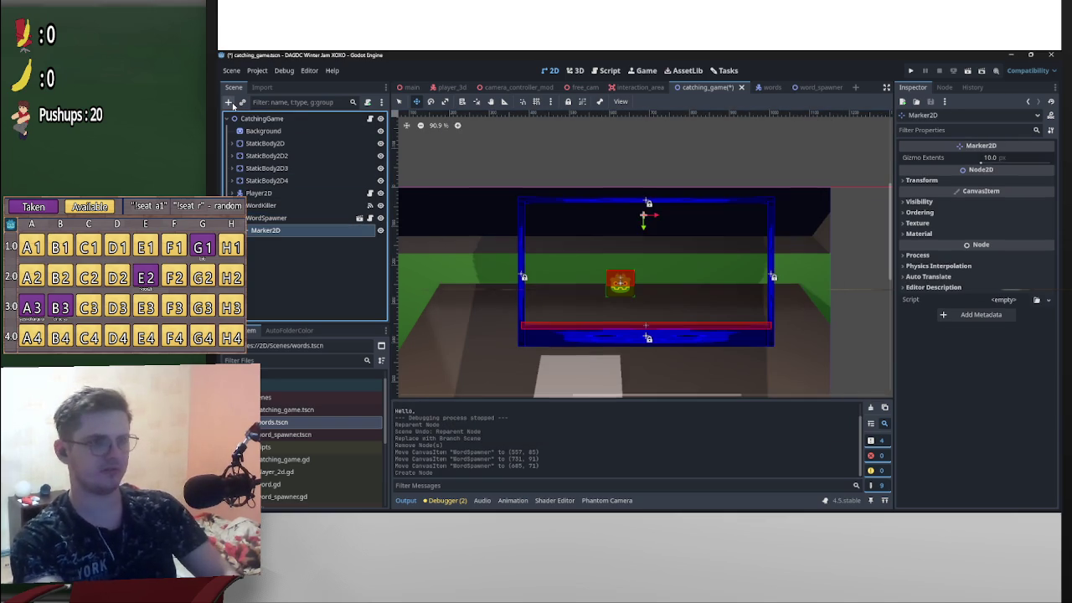
pyautogui.scroll(5, 682, 232)
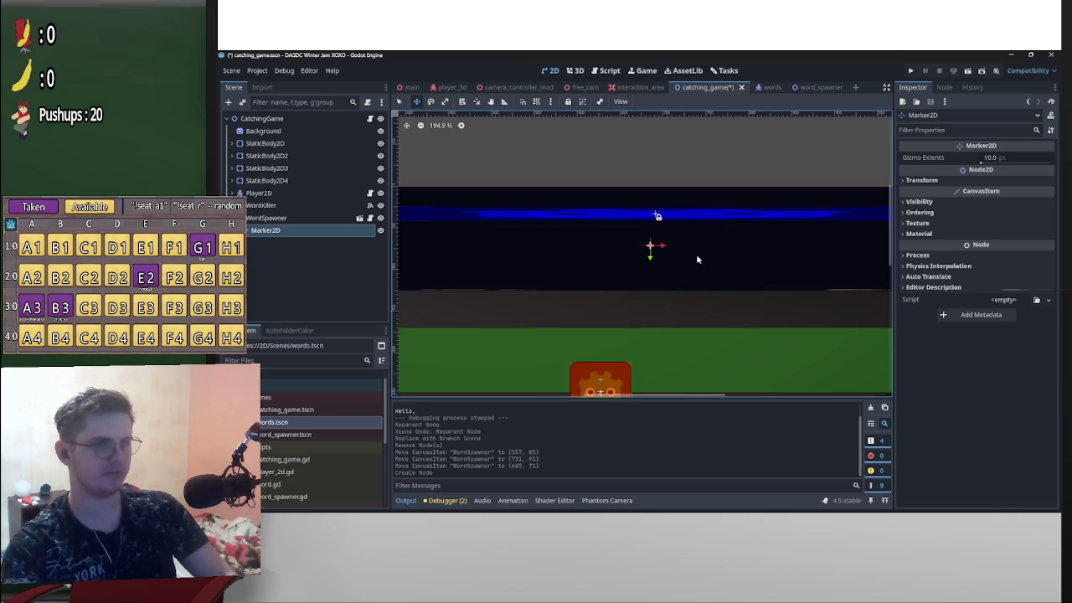
pyautogui.scroll(-3, 695, 251)
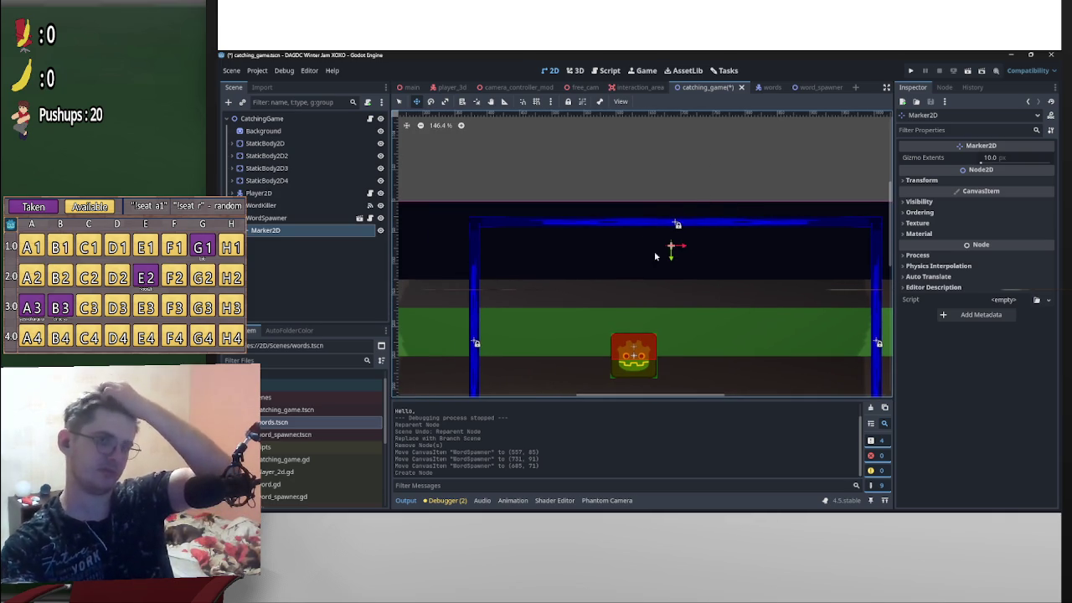
pyautogui.click(705, 307)
pyautogui.moveTo(705, 308)
pyautogui.mouseDown()
pyautogui.moveTo(771, 276)
pyautogui.moveTo(771, 246)
pyautogui.moveTo(775, 274)
pyautogui.moveTo(776, 220)
pyautogui.moveTo(780, 277)
pyautogui.moveTo(774, 199)
pyautogui.moveTo(777, 278)
pyautogui.moveTo(778, 257)
pyautogui.moveTo(666, 232)
pyautogui.moveTo(571, 234)
pyautogui.moveTo(600, 231)
pyautogui.mouseUp()
# - Duplicate the Marker2D and move the copy, Marker2D2, to the right side
pyautogui.click(265, 230)
pyautogui.hotkey('ctrl', 'd')
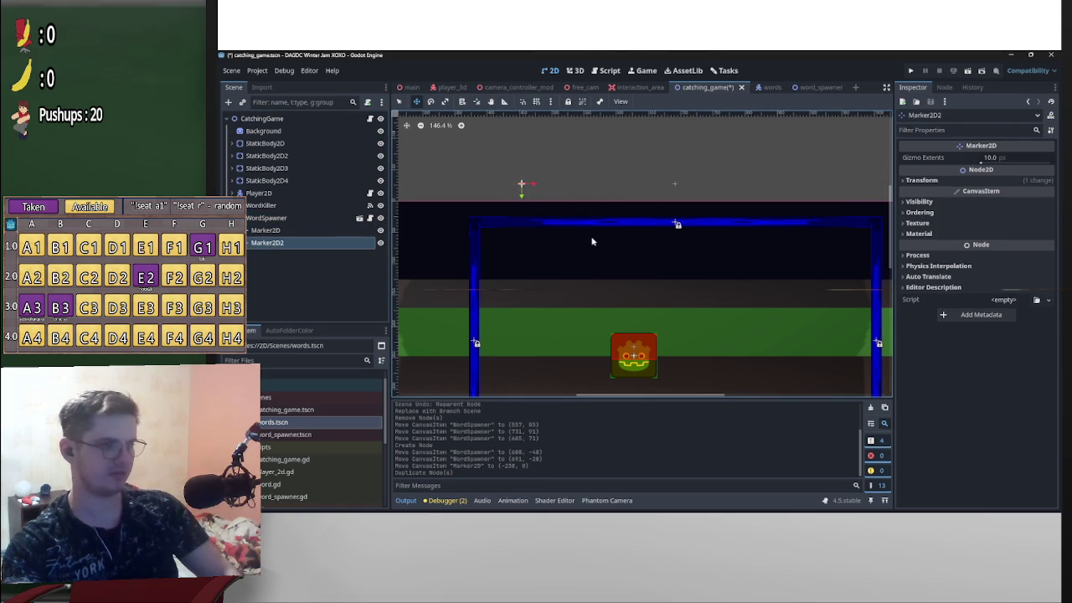
pyautogui.moveTo(574, 222)
pyautogui.mouseDown()
pyautogui.moveTo(734, 211)
pyautogui.moveTo(848, 230)
pyautogui.moveTo(871, 261)
pyautogui.moveTo(857, 263)
pyautogui.moveTo(885, 269)
pyautogui.moveTo(864, 220)
pyautogui.moveTo(890, 219)
pyautogui.moveTo(880, 223)
pyautogui.mouseUp()
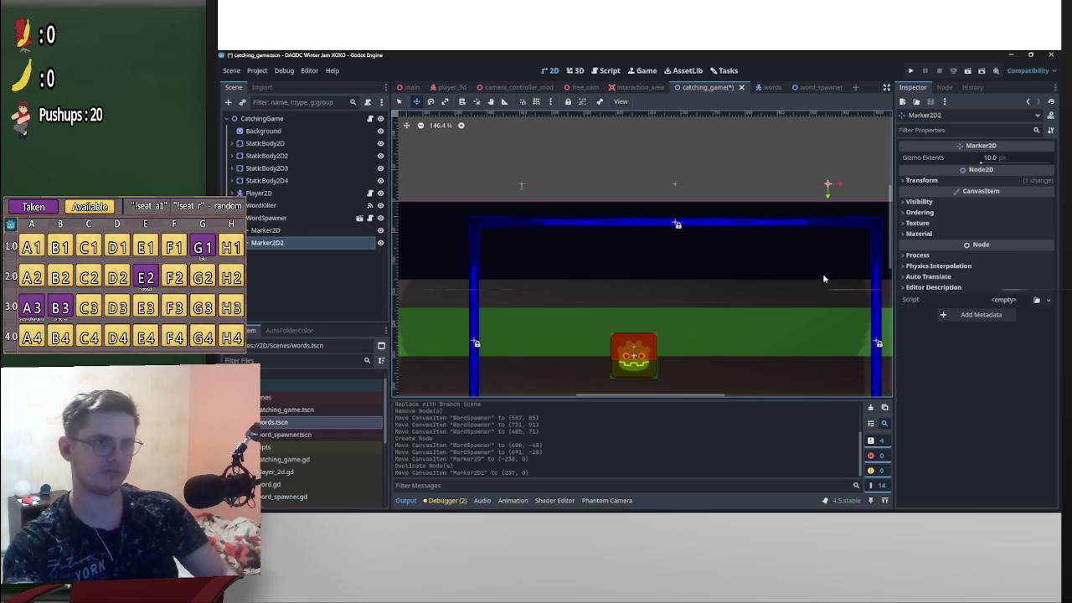
pyautogui.scroll(-3, 759, 226)
pyautogui.scroll(2, 759, 226)
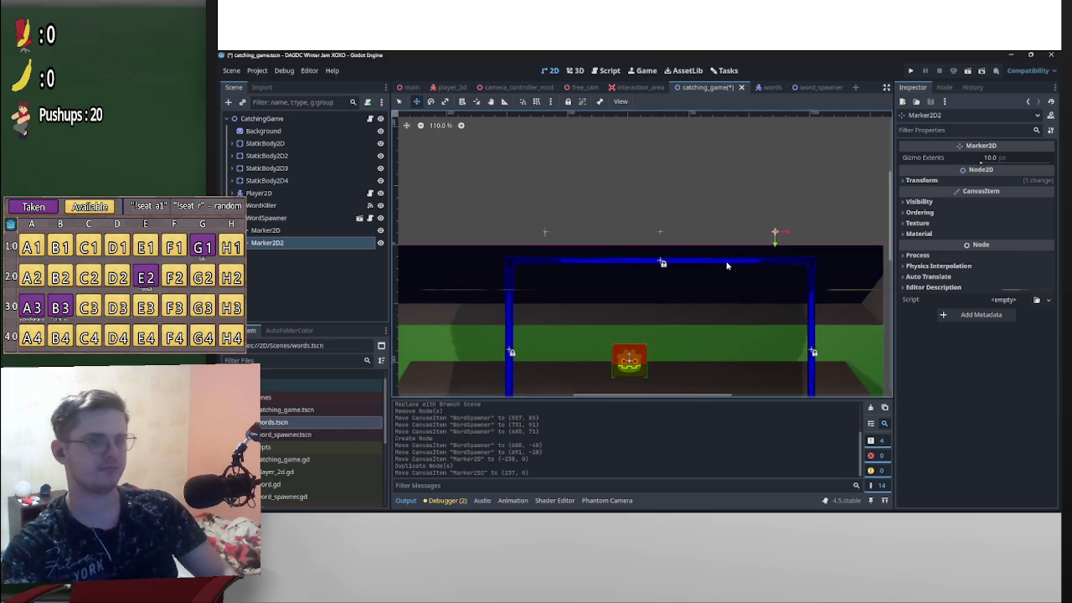
# - Assign Marker2D to WordSpawner's Pos A and Marker2D2 to Pos B, then save
pyautogui.click(283, 234)
pyautogui.click(280, 218)
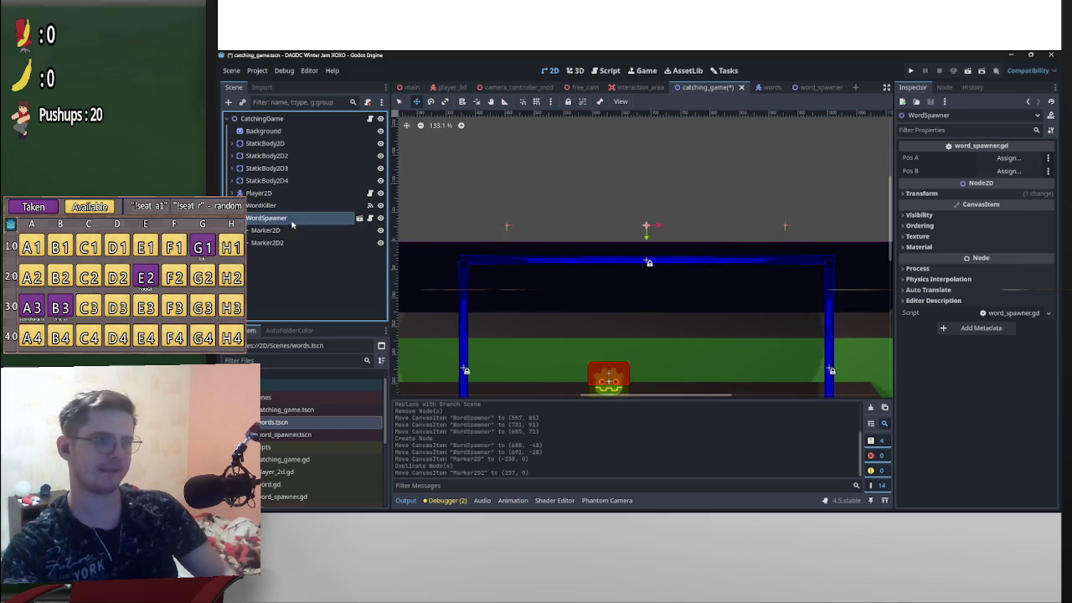
pyautogui.moveTo(276, 230); pyautogui.dragTo(1010, 158)
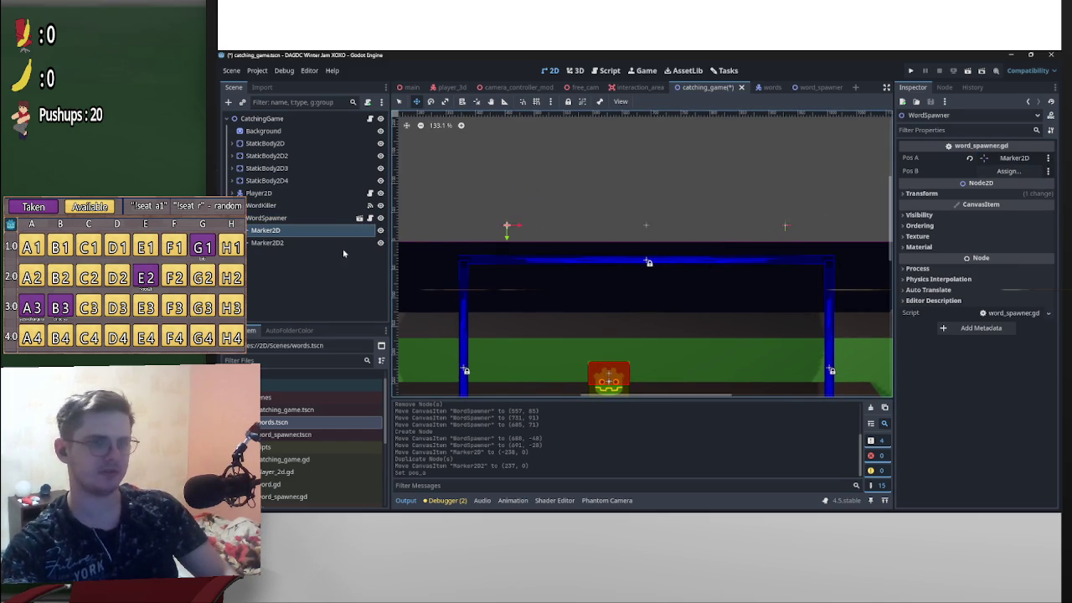
pyautogui.click(268, 243)
pyautogui.moveTo(268, 242); pyautogui.dragTo(1010, 171)
pyautogui.hotkey('ctrl', 's')
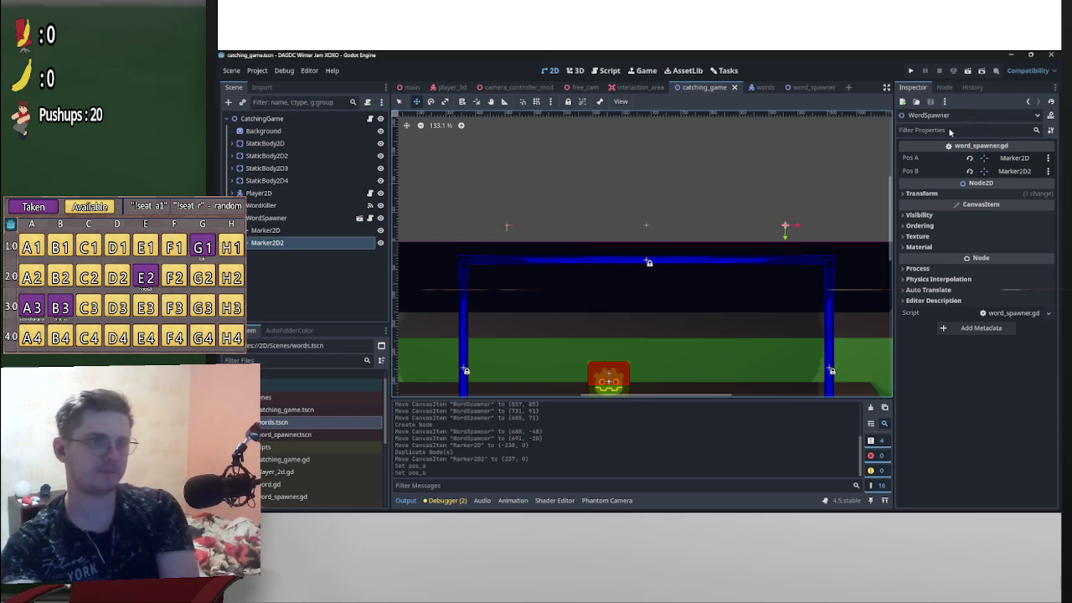
# - Run the current scene to watch Hello words spawn, then stop it
pyautogui.click(968, 70)
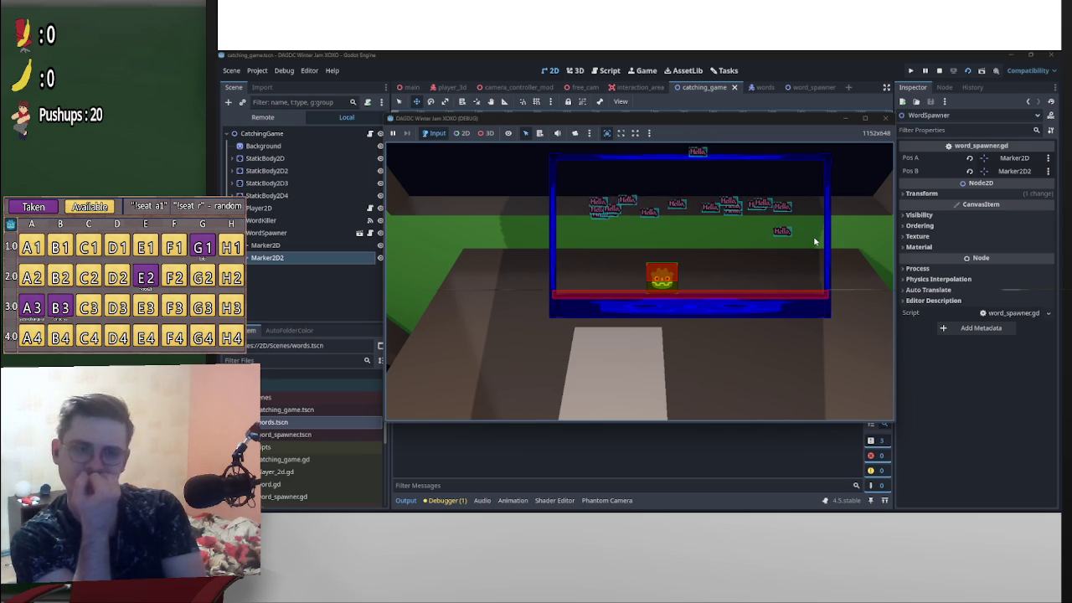
pyautogui.click(939, 70)
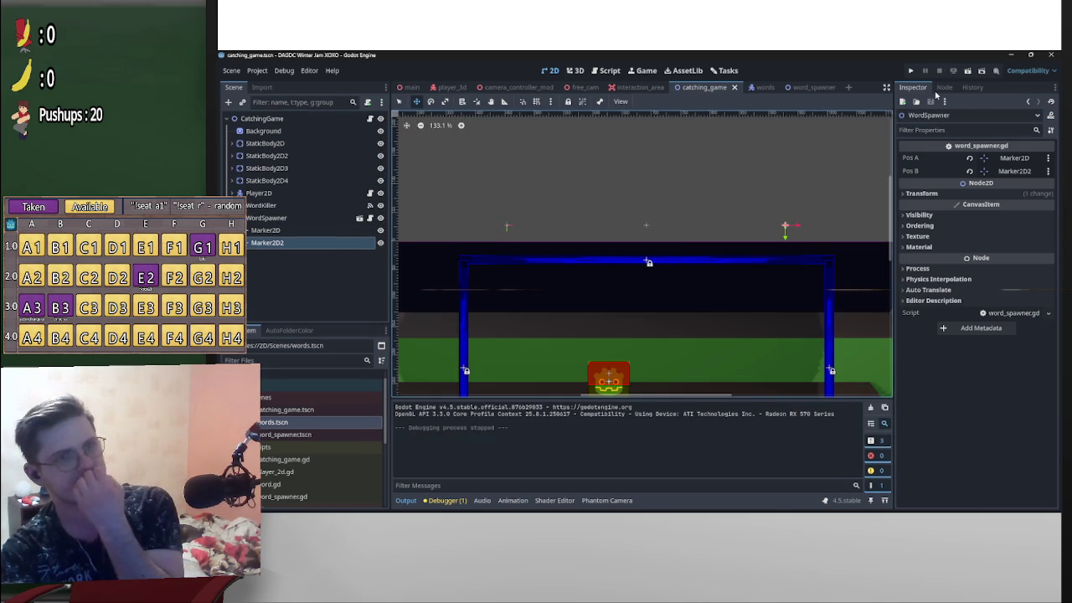
pyautogui.click(608, 70)
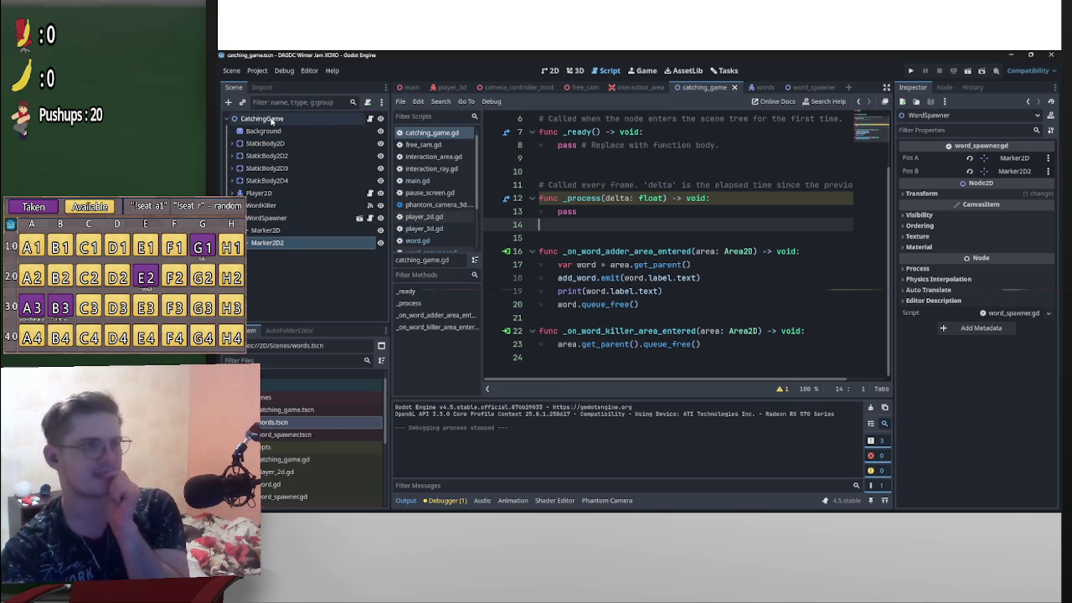
# - Add a Timer node under the CatchingGame root node
pyautogui.click(236, 120)
pyautogui.hotkey('ctrl', 'a')
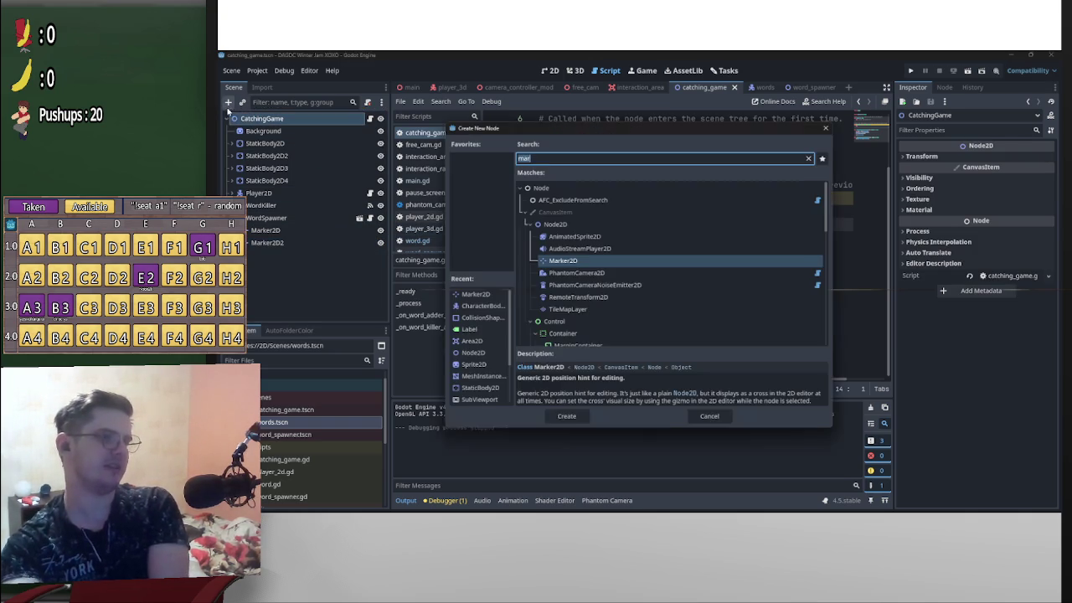
pyautogui.write('time')
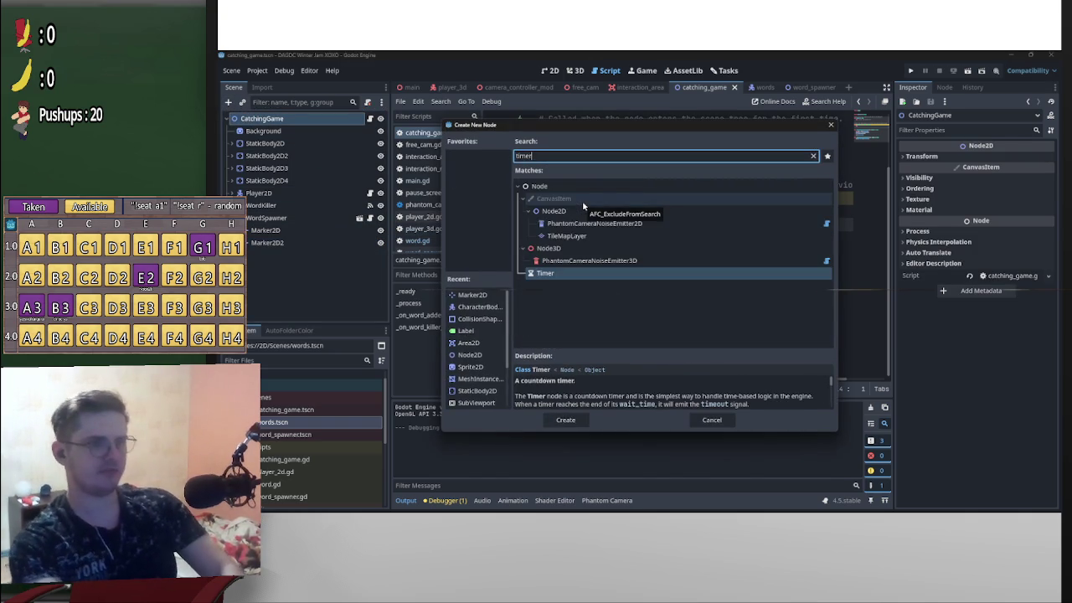
pyautogui.press('Return')
# - Rename the new Timer node to GameTimer and reselect the CatchingGame root
pyautogui.doubleClick(276, 260)
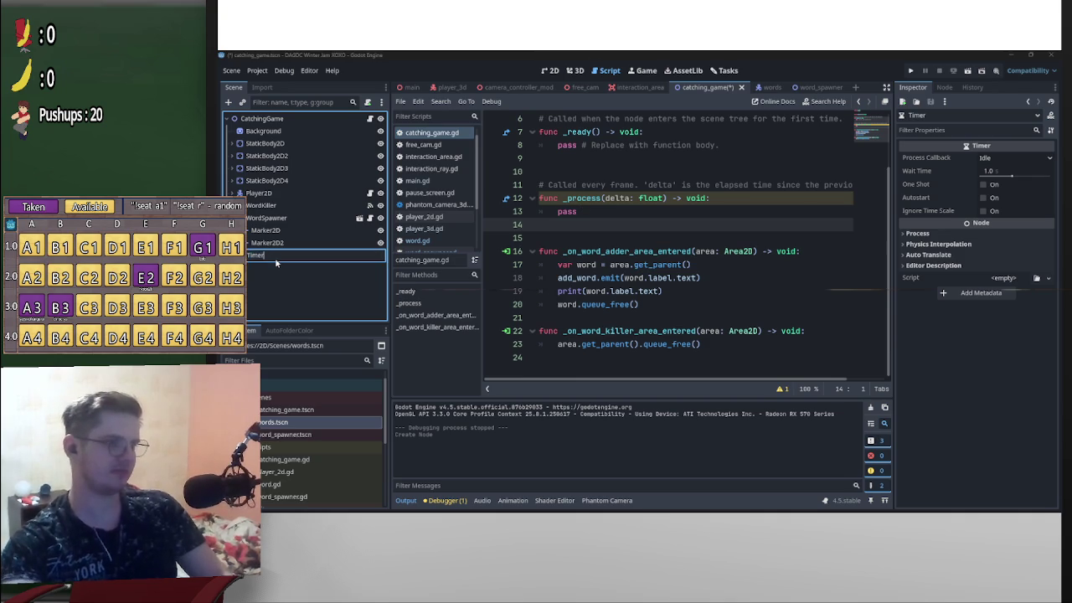
pyautogui.hotkey('ctrl', 'a')
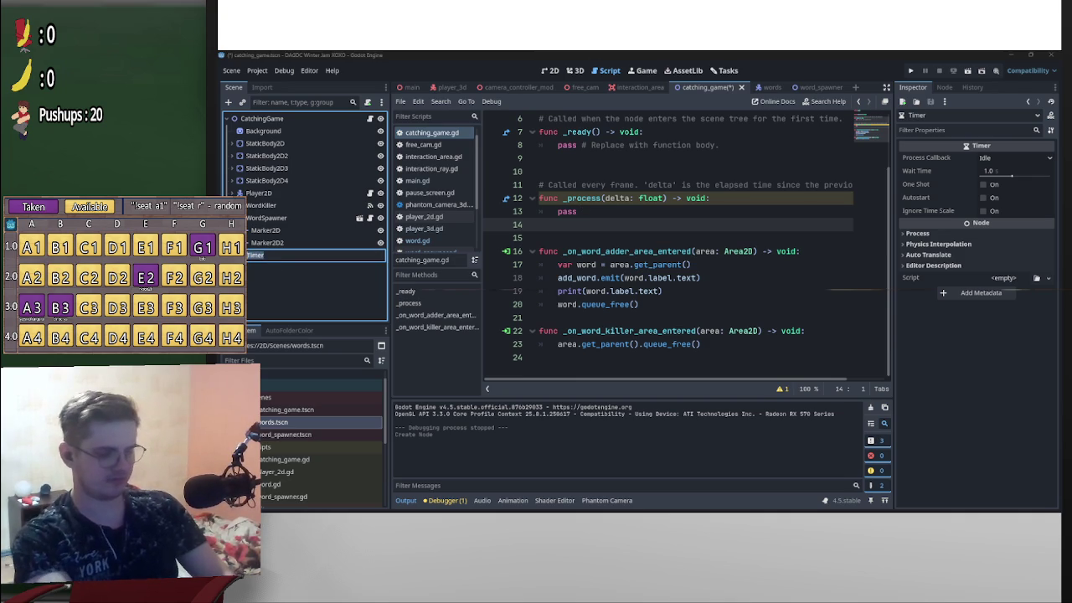
pyautogui.write('MainT')
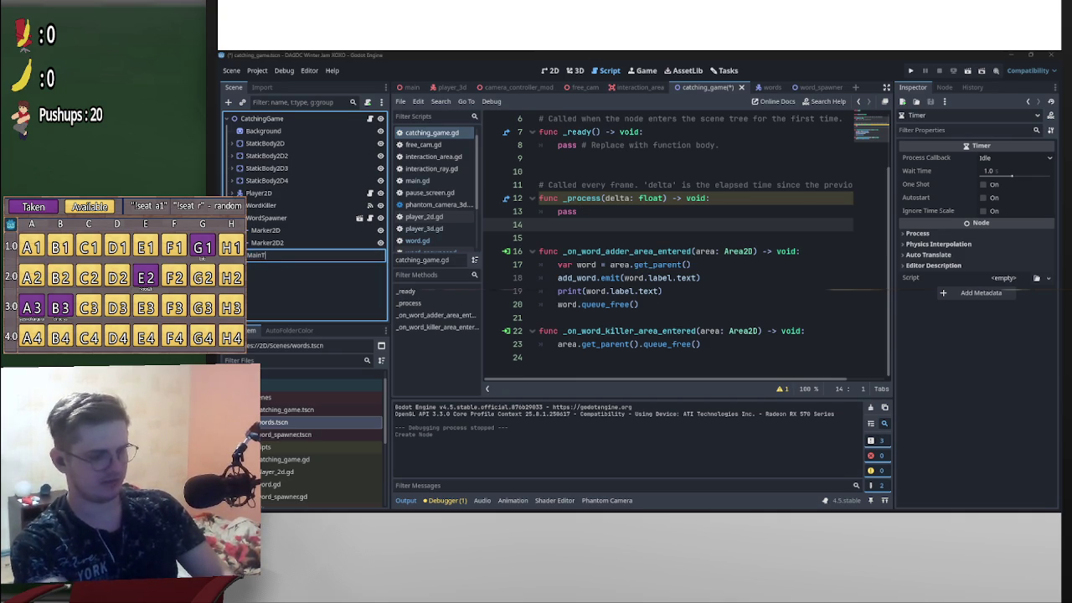
pyautogui.press('BackSpace')
pyautogui.press('BackSpace')
pyautogui.press('BackSpace')
pyautogui.write('G')
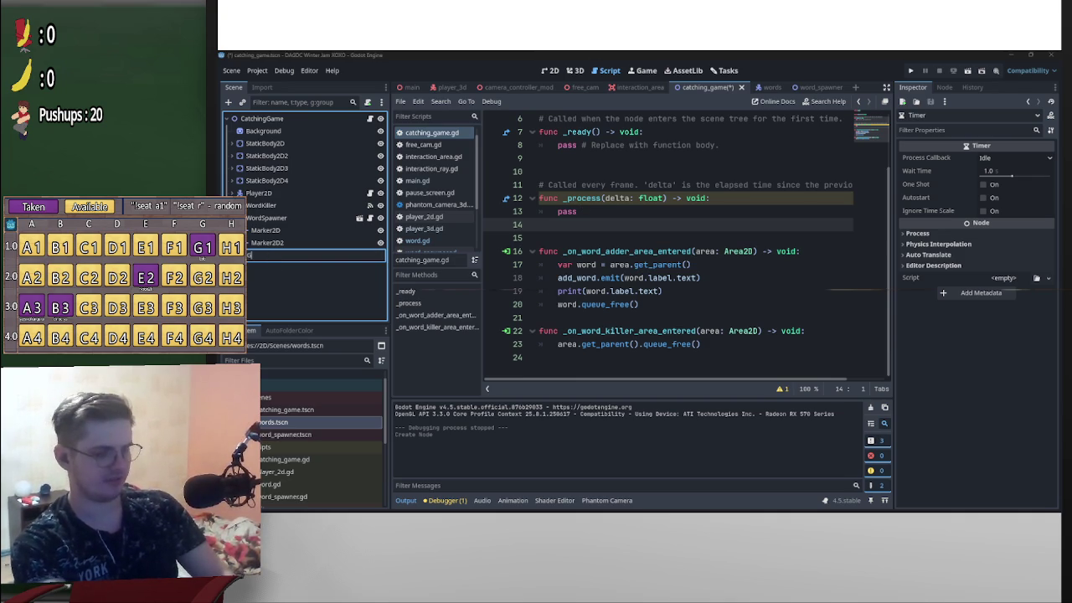
pyautogui.write('ameTimer')
pyautogui.press('Return')
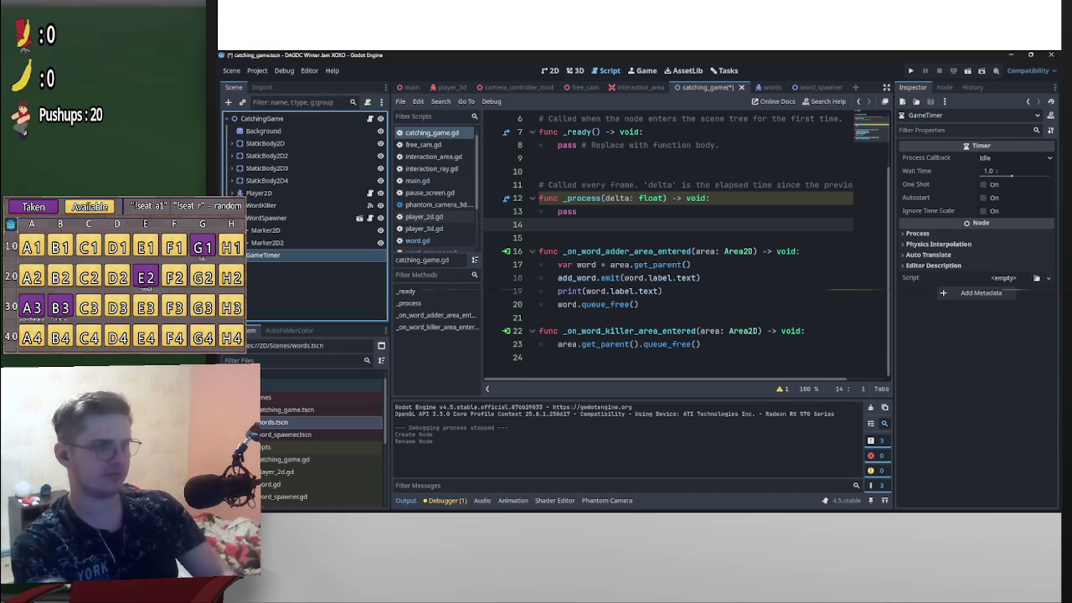
pyautogui.click(262, 118)
pyautogui.scroll(2, 586, 209)
pyautogui.click(546, 123)
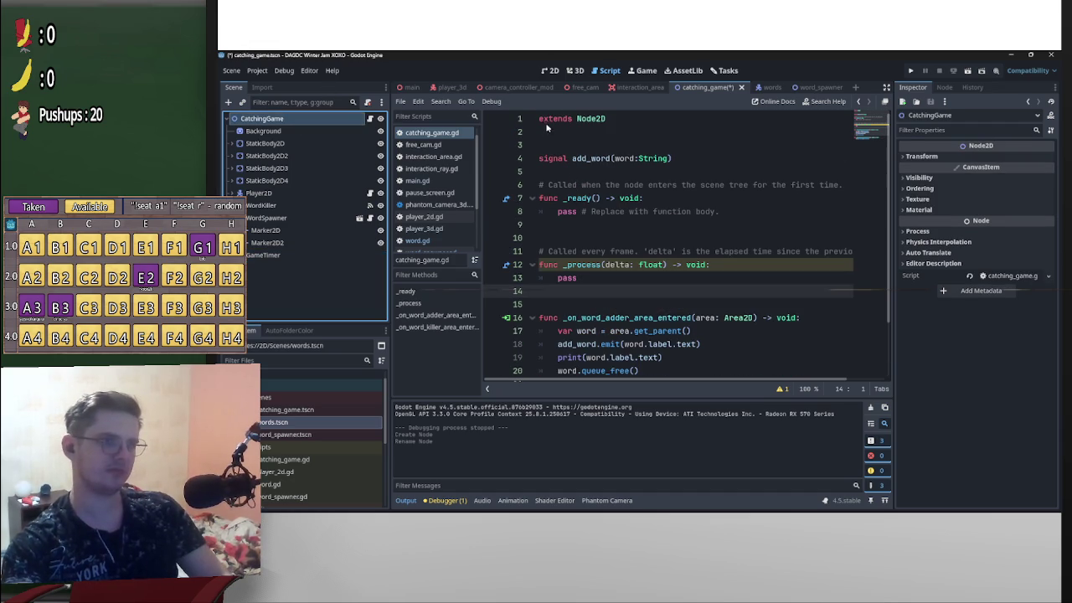
# - Switch to the word_spawner scene tab to bring up word_spawner.gd
pyautogui.moveTo(646, 157)
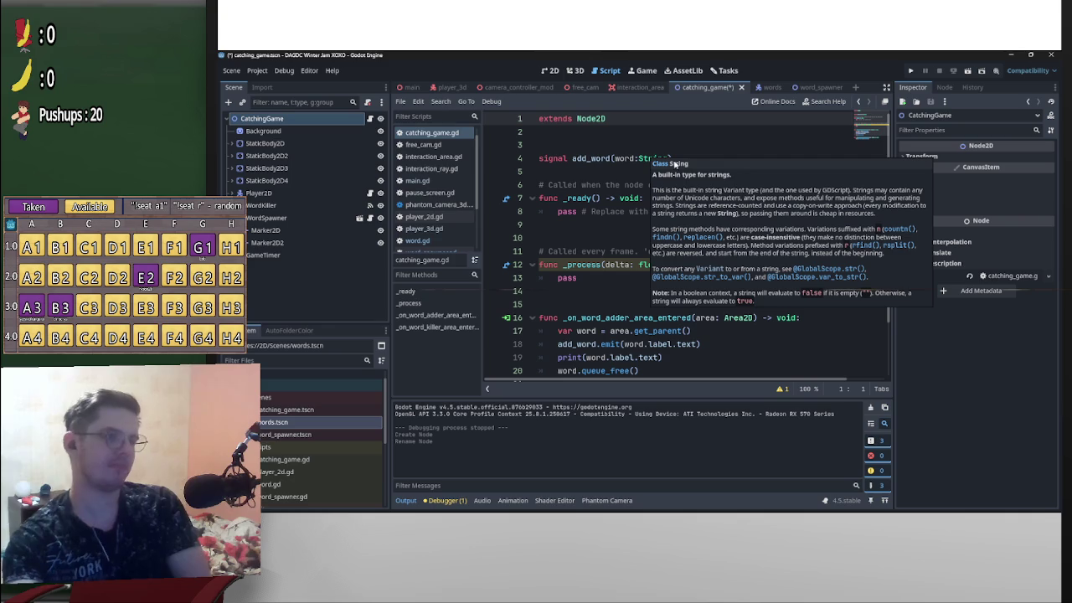
pyautogui.click(809, 90)
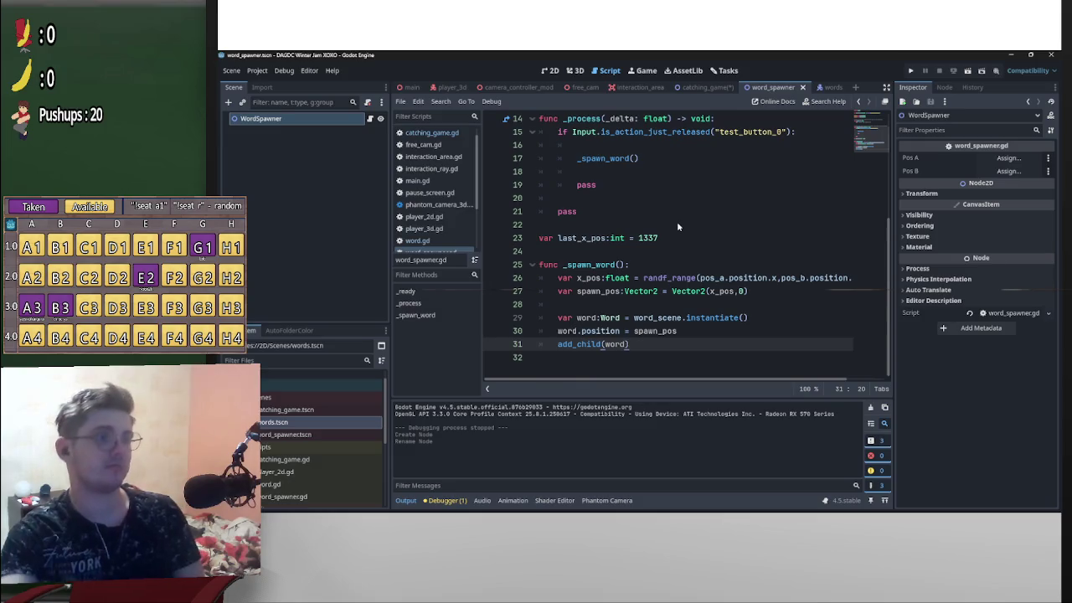
# - Add a Timer under WordSpawner and name it Interval
pyautogui.click(228, 101)
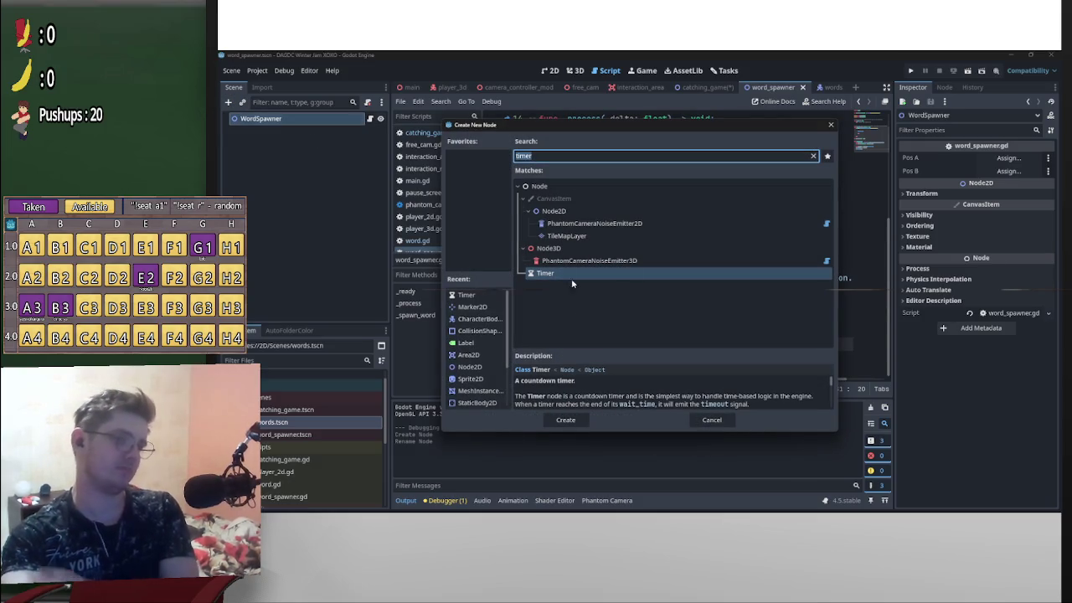
pyautogui.doubleClick(553, 274)
pyautogui.doubleClick(266, 133)
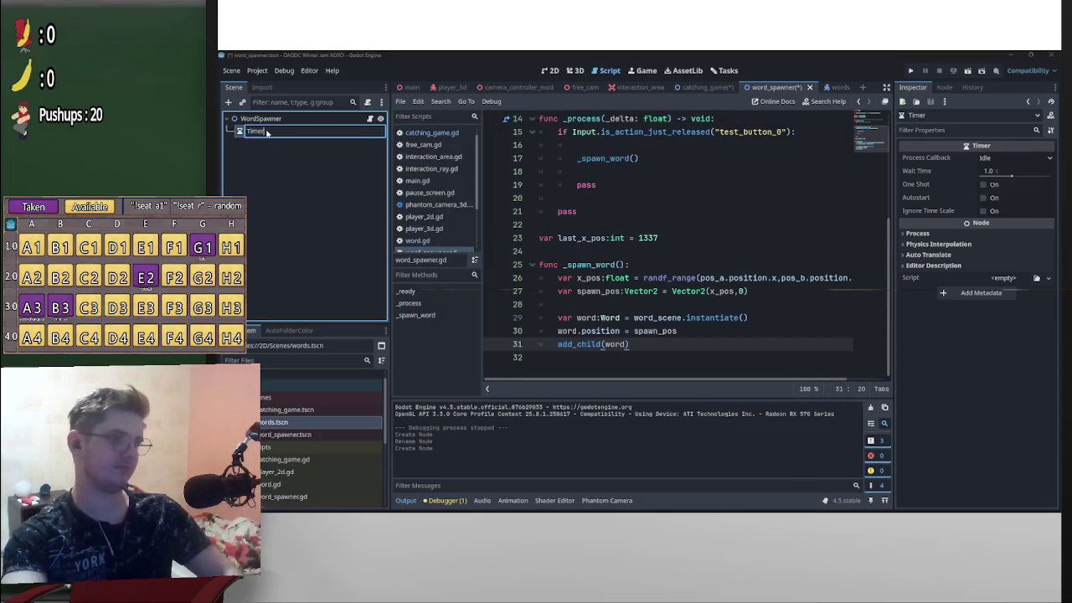
pyautogui.press('BackSpace')
pyautogui.write('Interv')
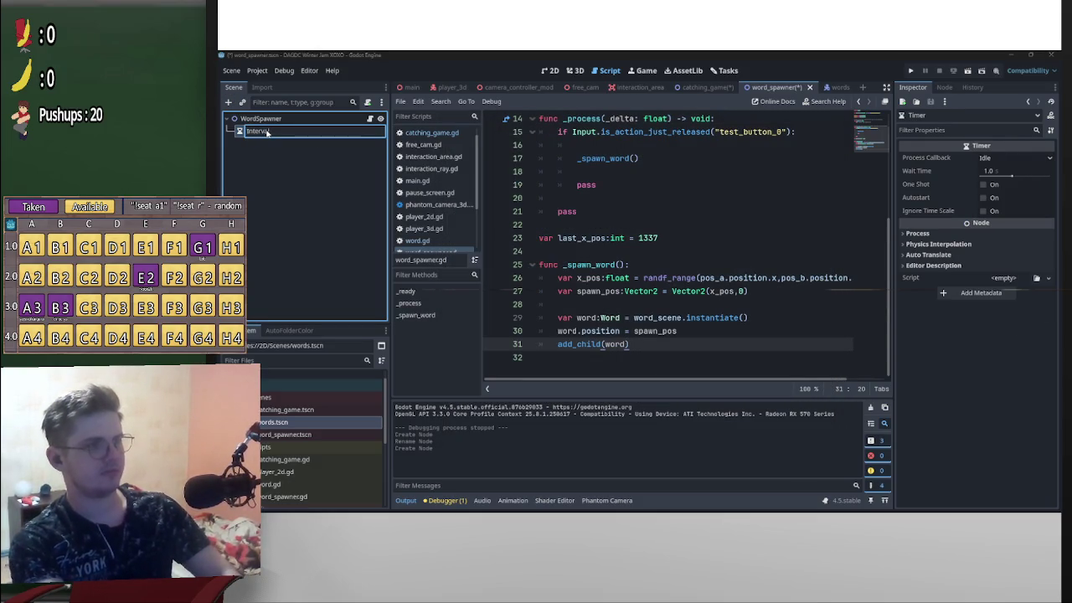
pyautogui.press('Return')
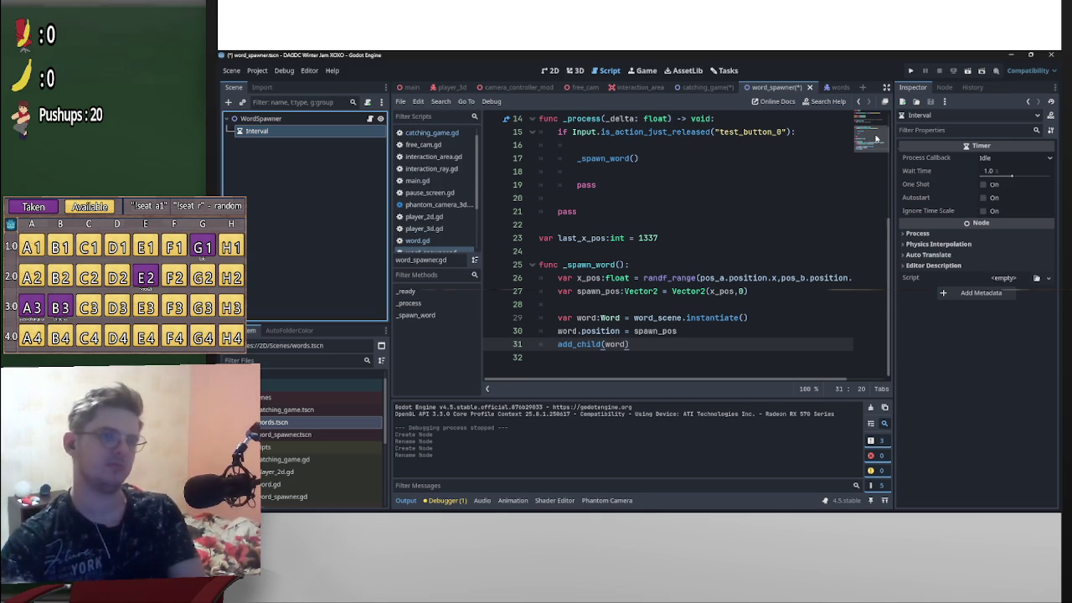
# - Set the GameTimer's Wait Time to 30 seconds in the catching_game scene
pyautogui.click(696, 88)
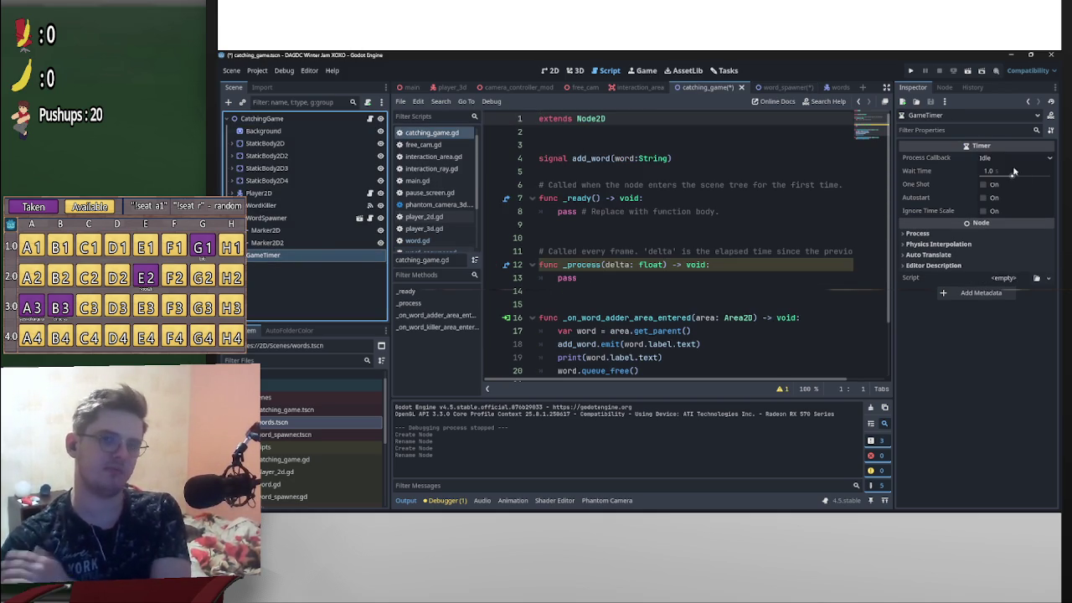
pyautogui.click(1012, 170)
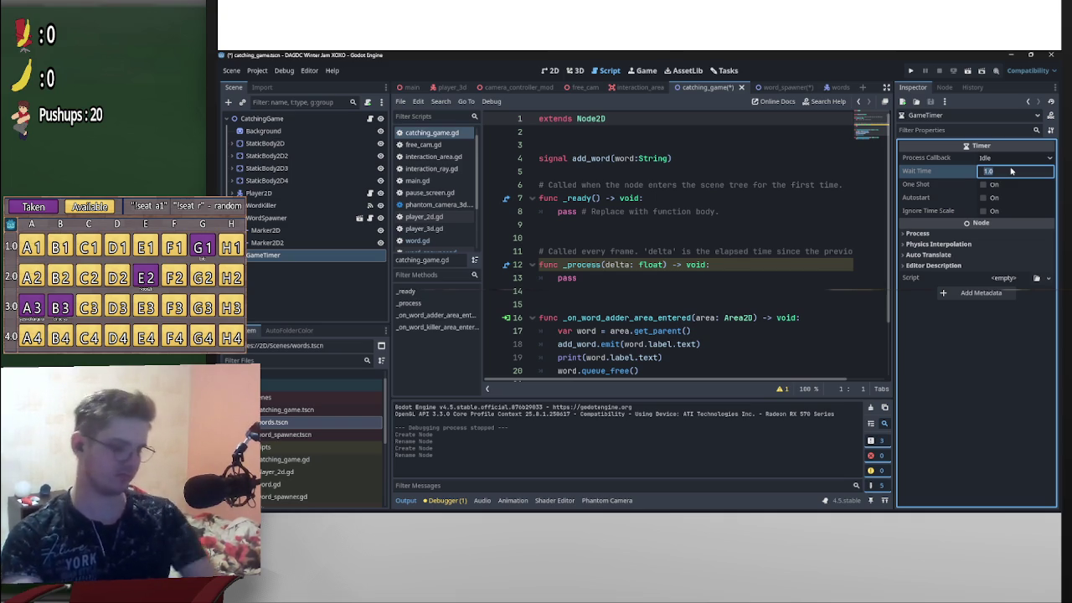
pyautogui.write('30')
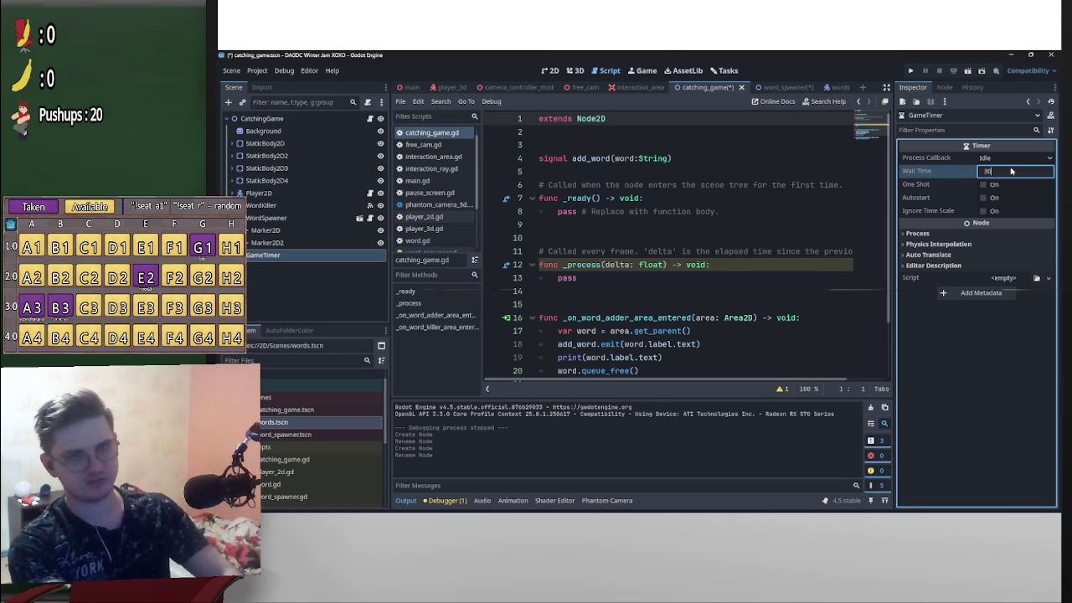
pyautogui.click(729, 210)
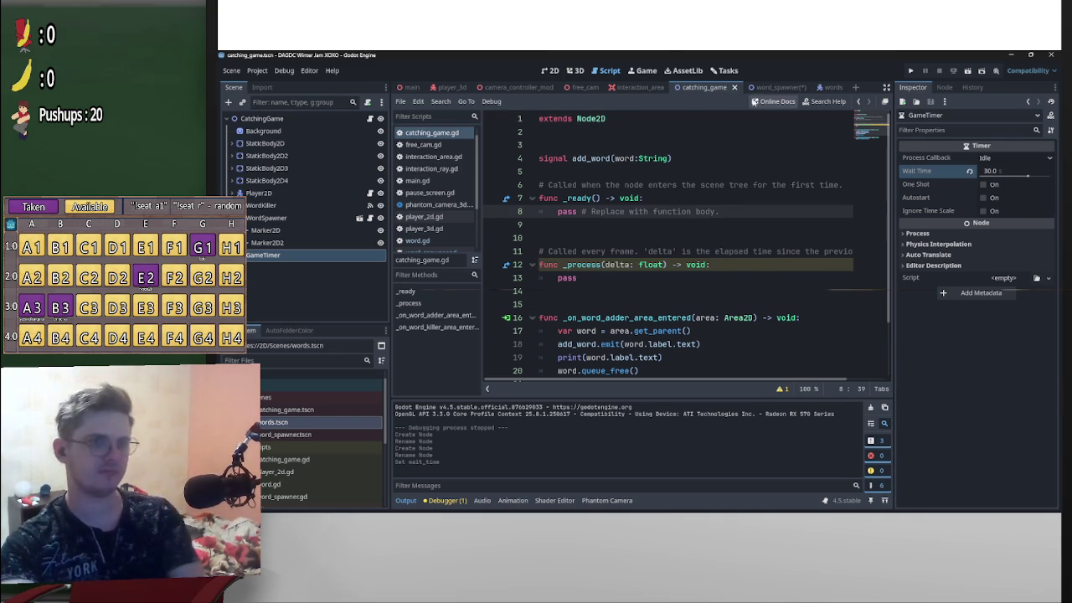
# - Cycle through the word_spawner and words scenes, returning to catching_game's script at line 1
pyautogui.click(765, 88)
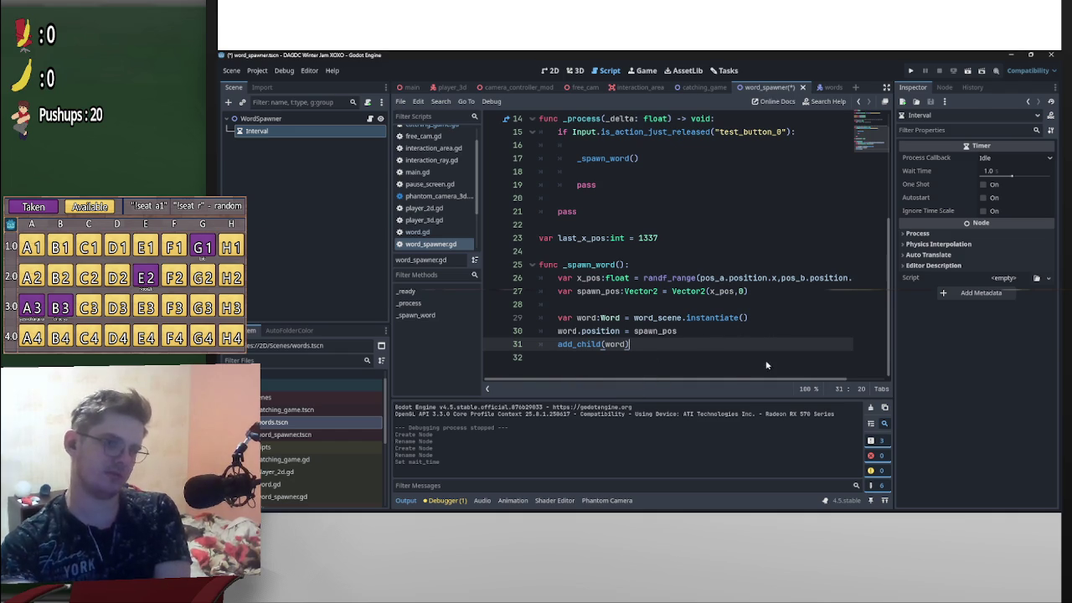
pyautogui.scroll(4, 741, 339)
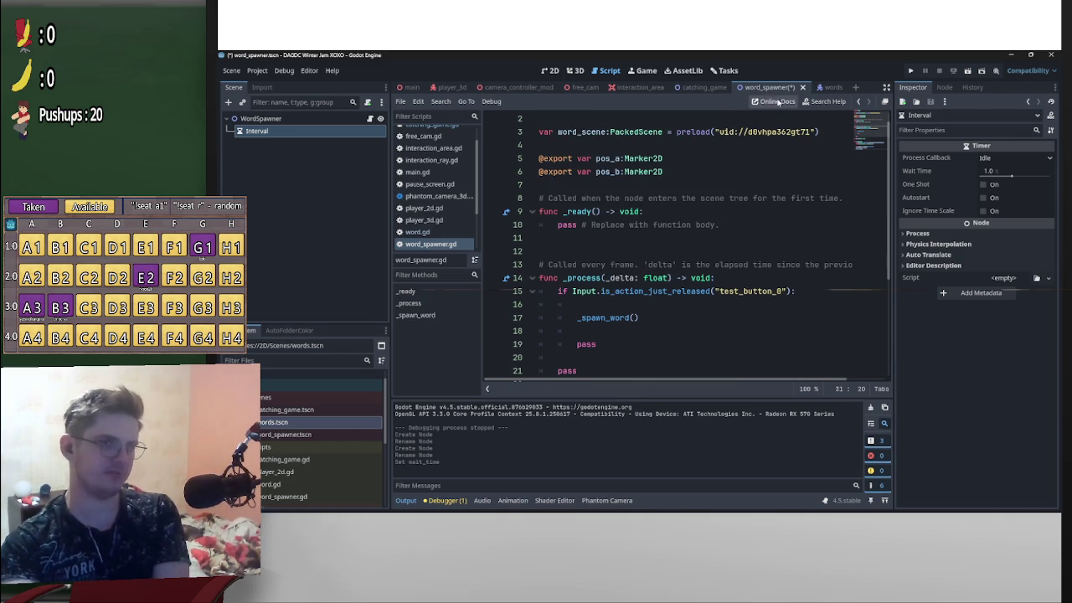
pyautogui.click(817, 87)
pyautogui.scroll(-1, 681, 274)
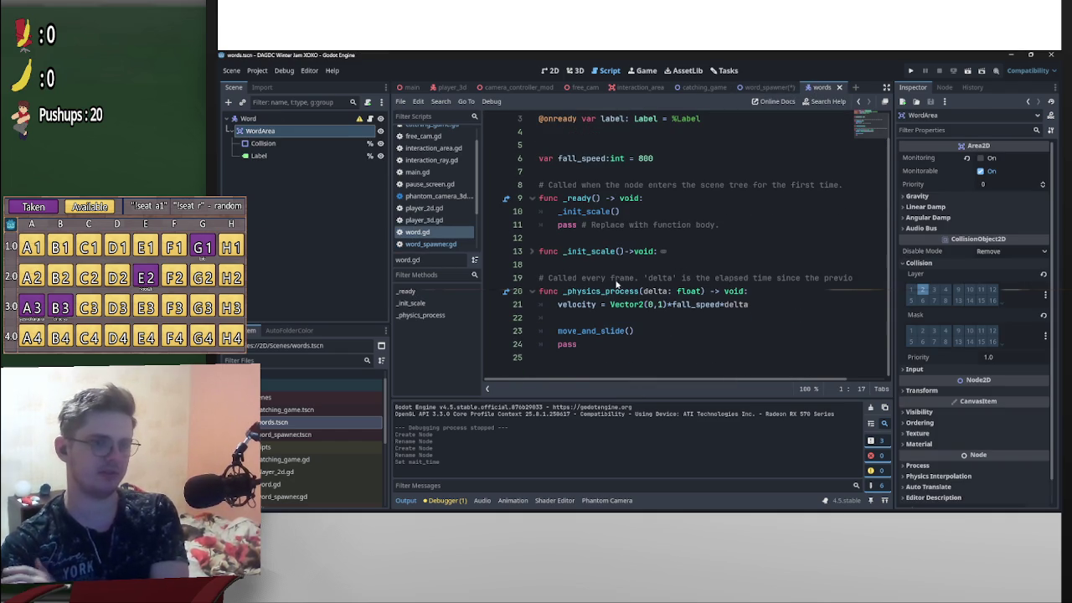
pyautogui.click(703, 87)
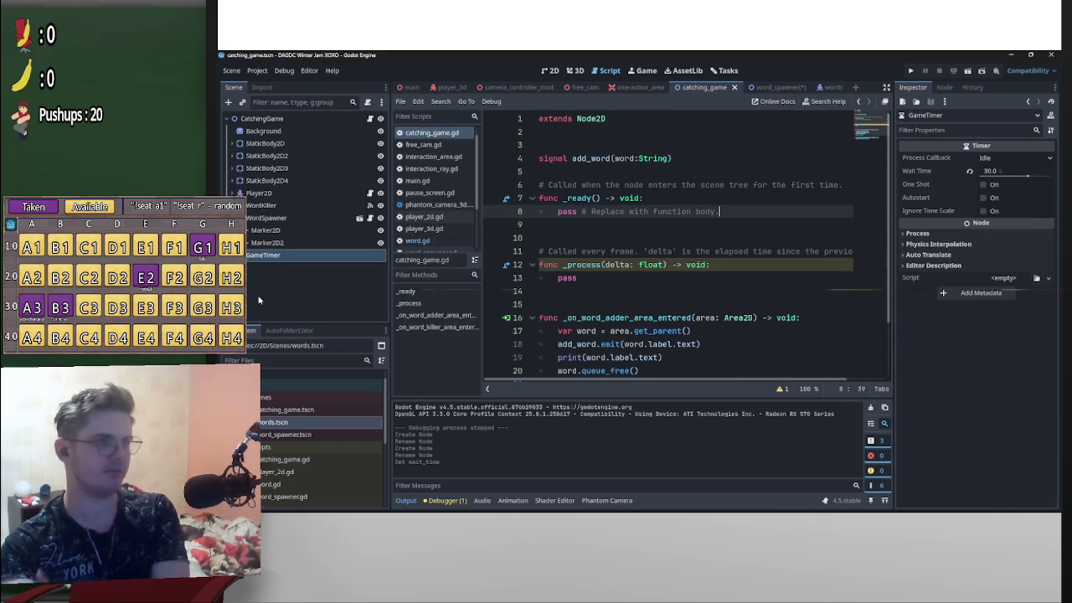
pyautogui.click(541, 122)
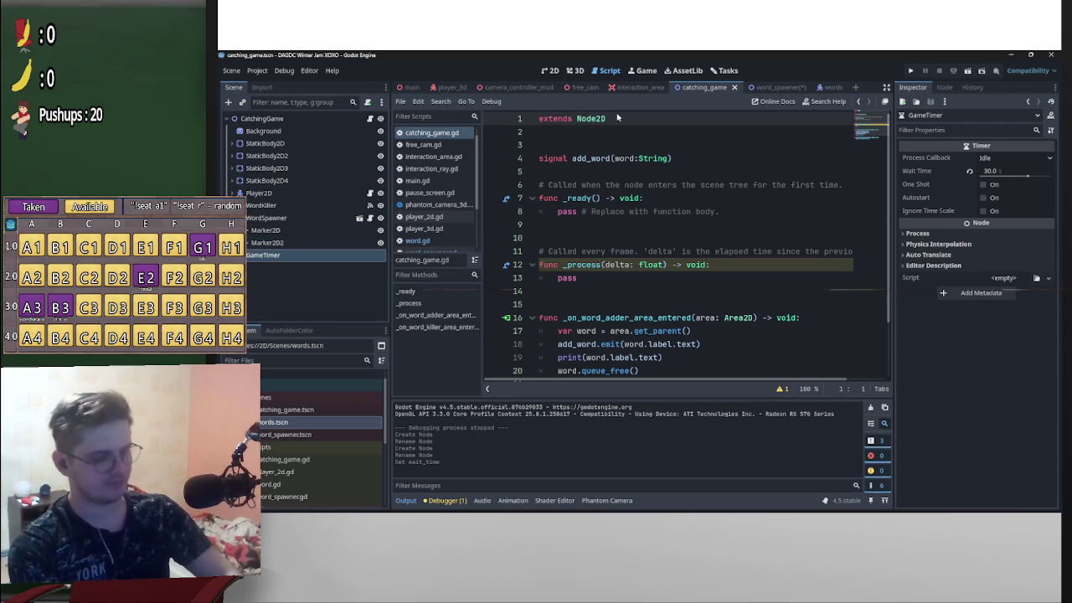
# - Declare the script as class_name CatchingGame on line 1 of catching_game.gd
pyautogui.write('CatchingG')
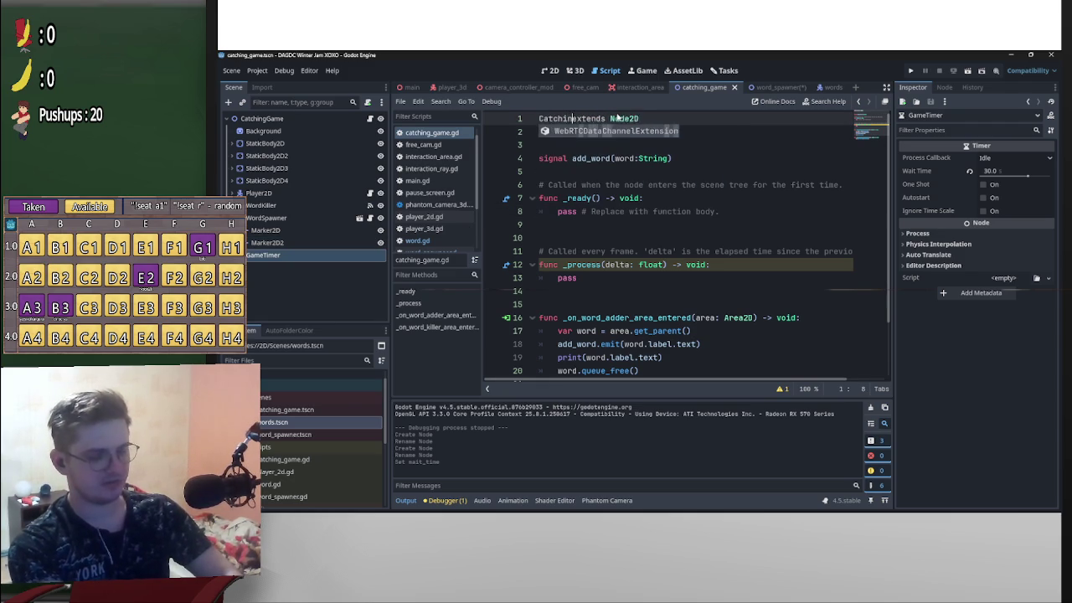
pyautogui.write('ame')
pyautogui.press('Home')
pyautogui.write('class_na')
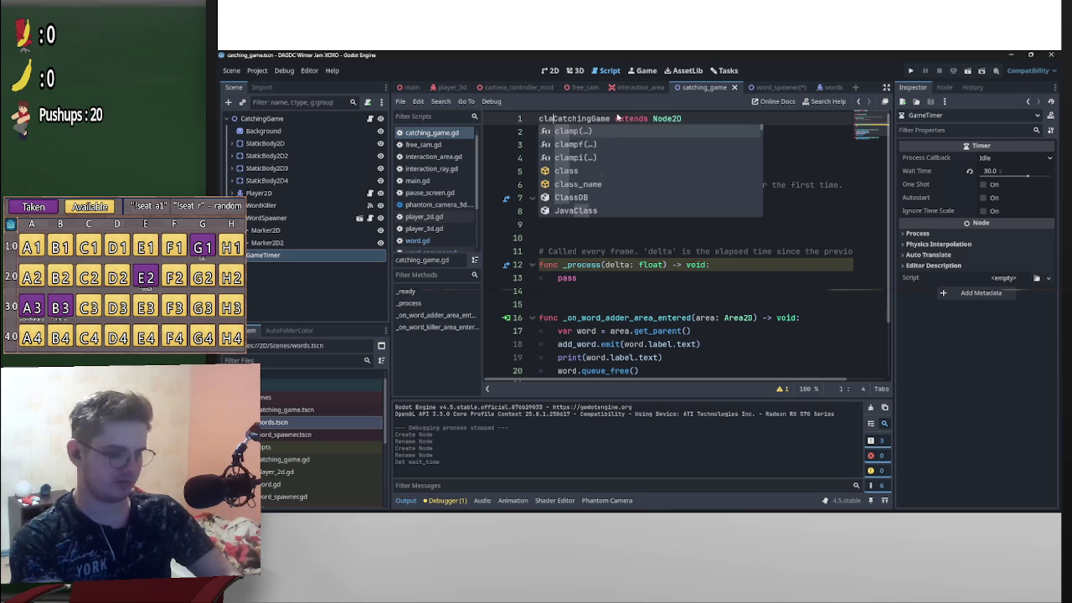
pyautogui.write('me')
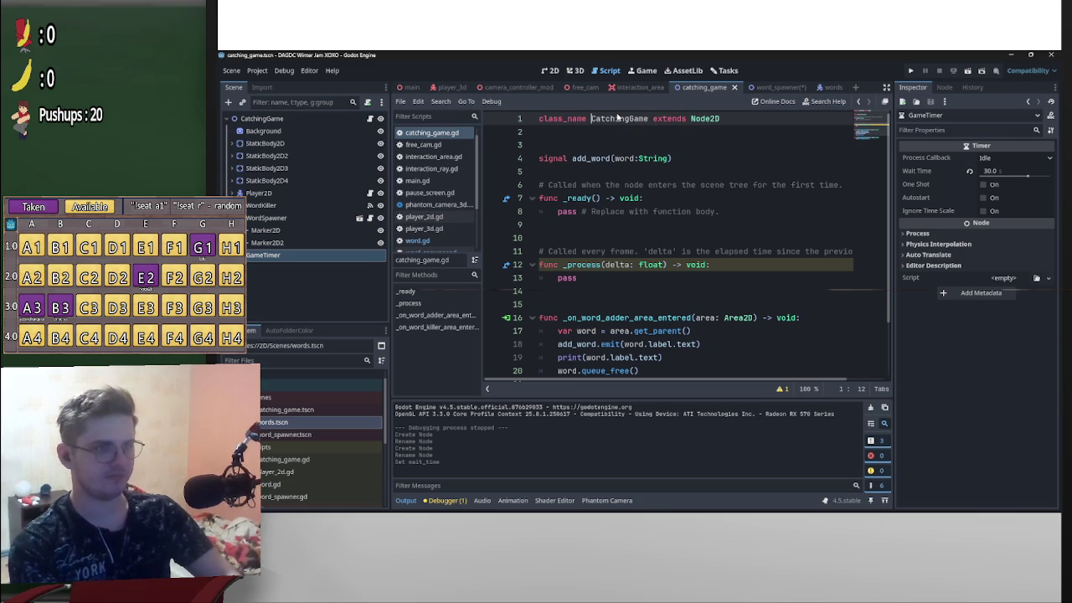
pyautogui.click(629, 120)
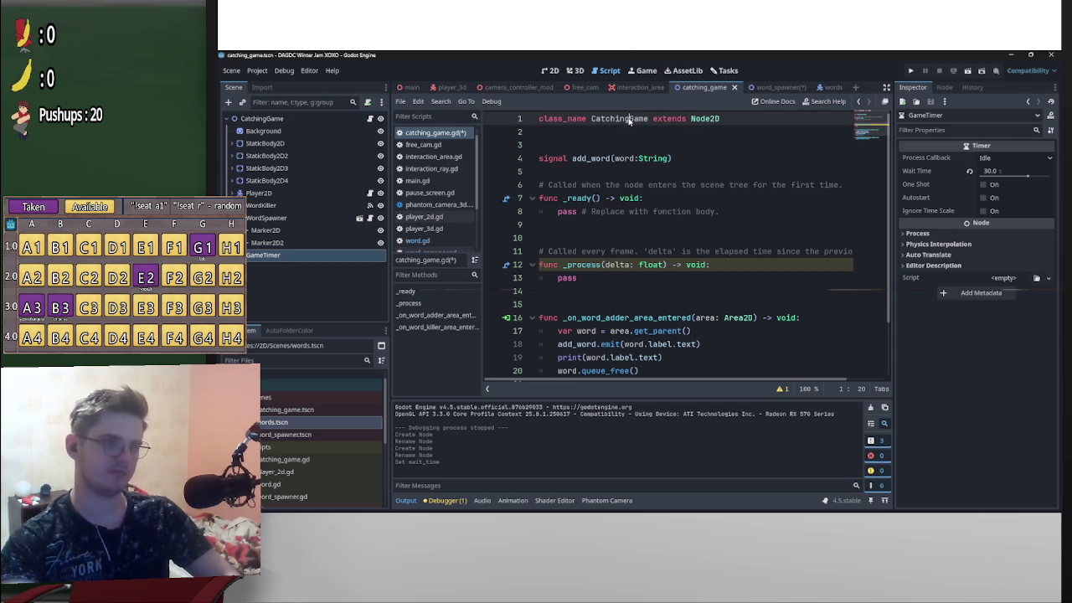
# - Add a 'static var inst:CatchingGame' declaration on line 3
pyautogui.click(591, 134)
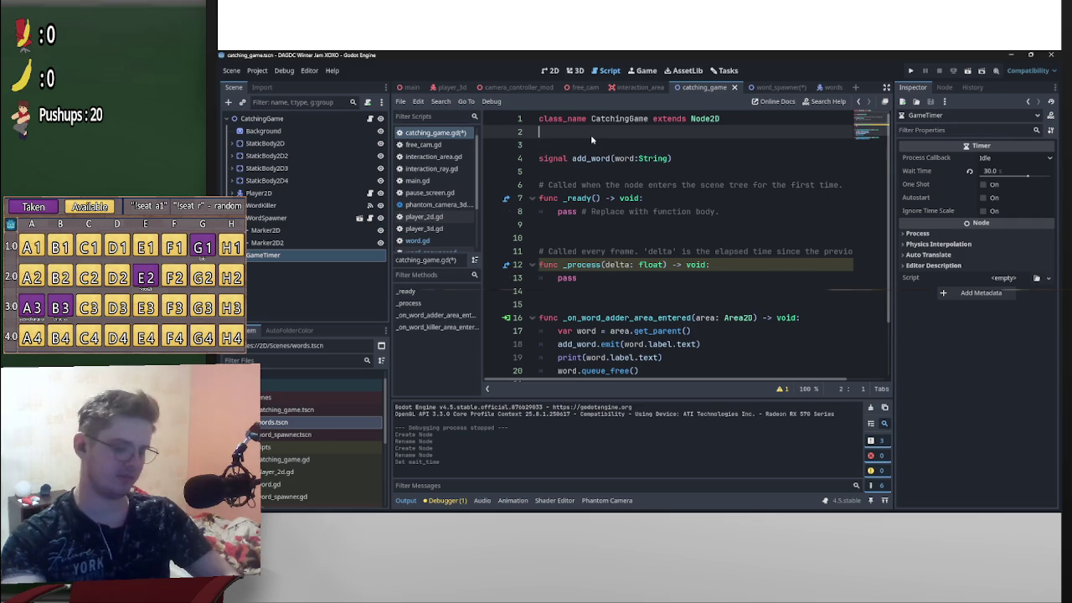
pyautogui.press('Return')
pyautogui.write('inst')
pyautogui.press('Home')
pyautogui.write('v')
pyautogui.press('BackSpace')
pyautogui.write('static ')
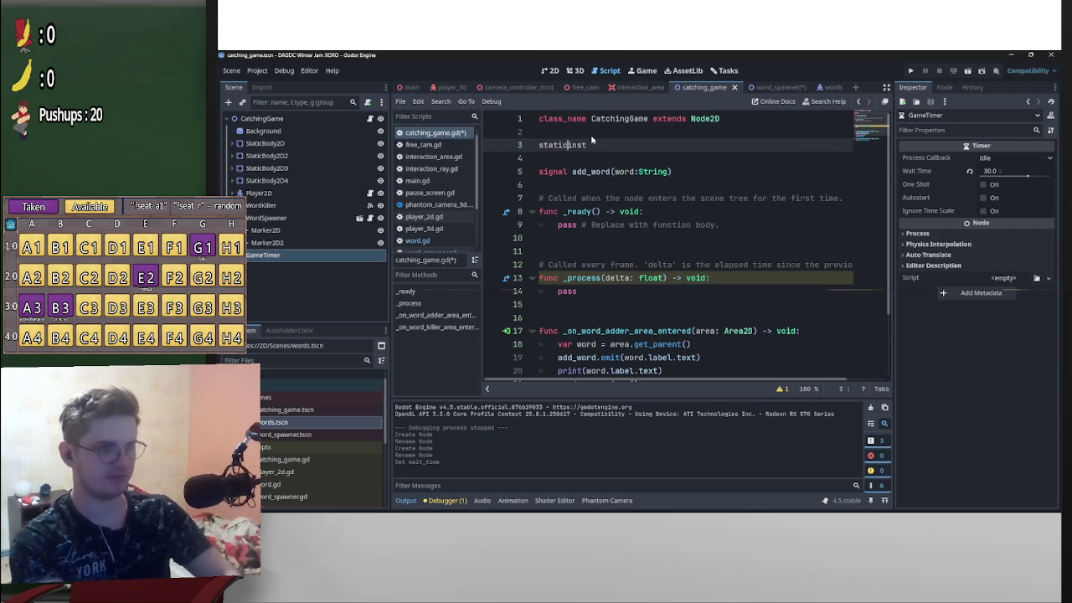
pyautogui.write('var')
pyautogui.press('End')
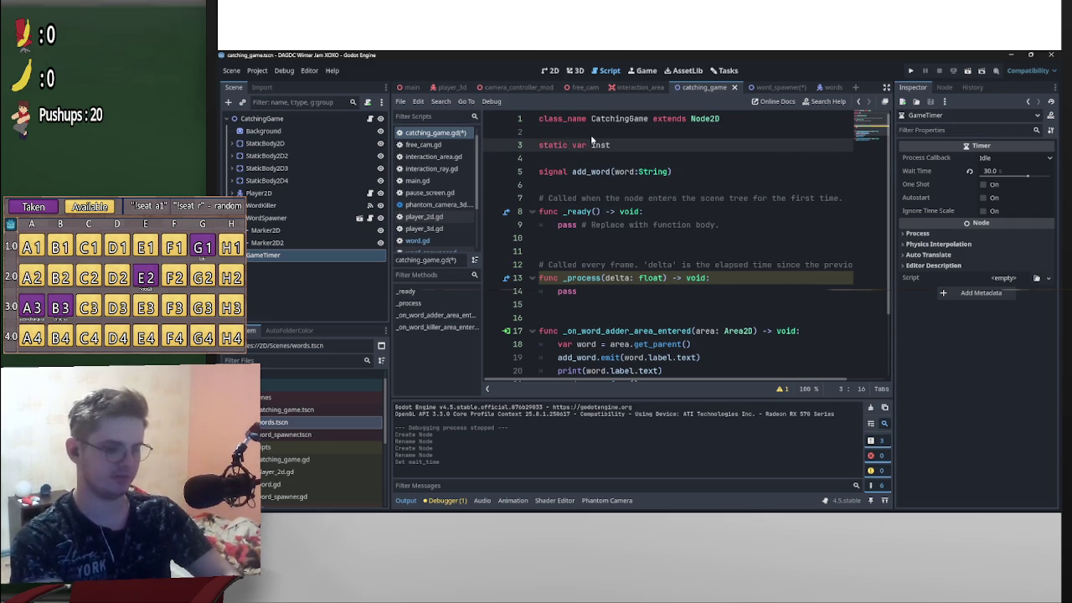
pyautogui.write('C')
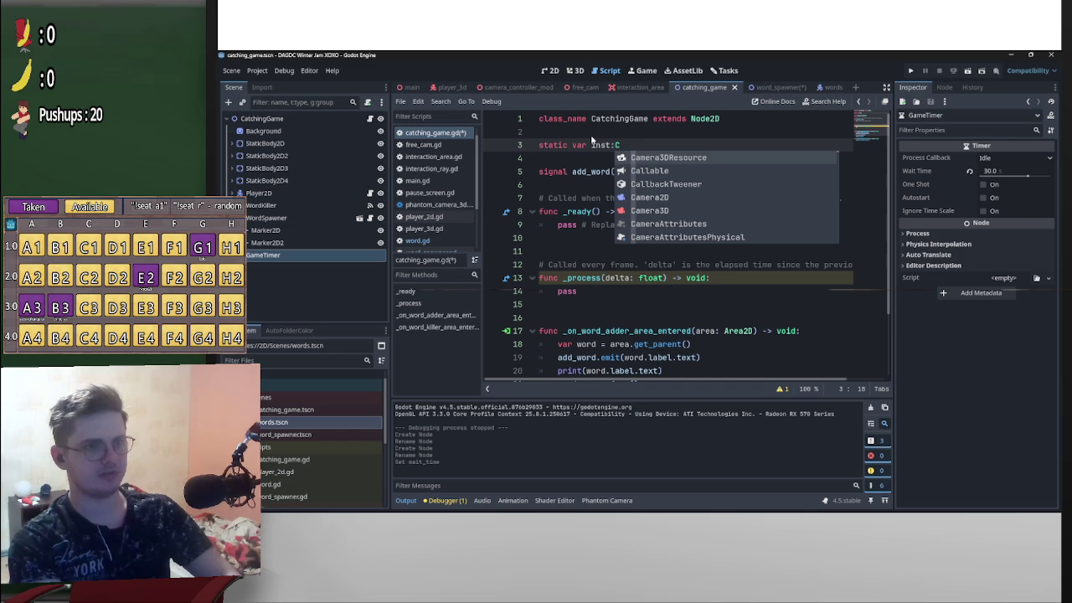
pyautogui.write('atc')
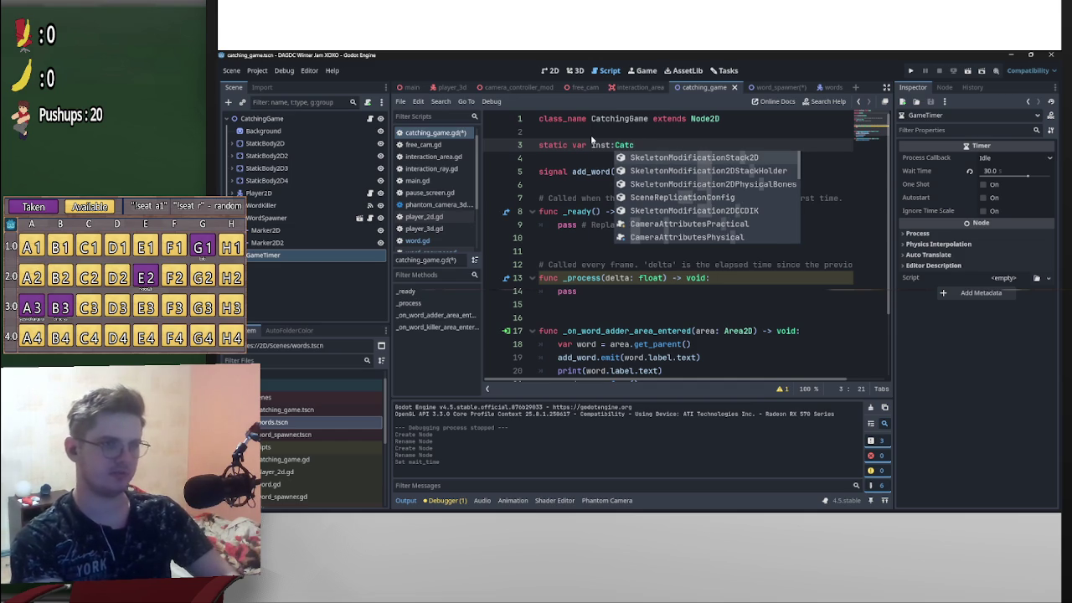
pyautogui.hotkey('ctrl', 'z')
pyautogui.doubleClick(620, 118)
pyautogui.hotkey('ctrl', 'c')
pyautogui.click(611, 147)
pyautogui.hotkey('ctrl', 'v')
pyautogui.click(610, 146)
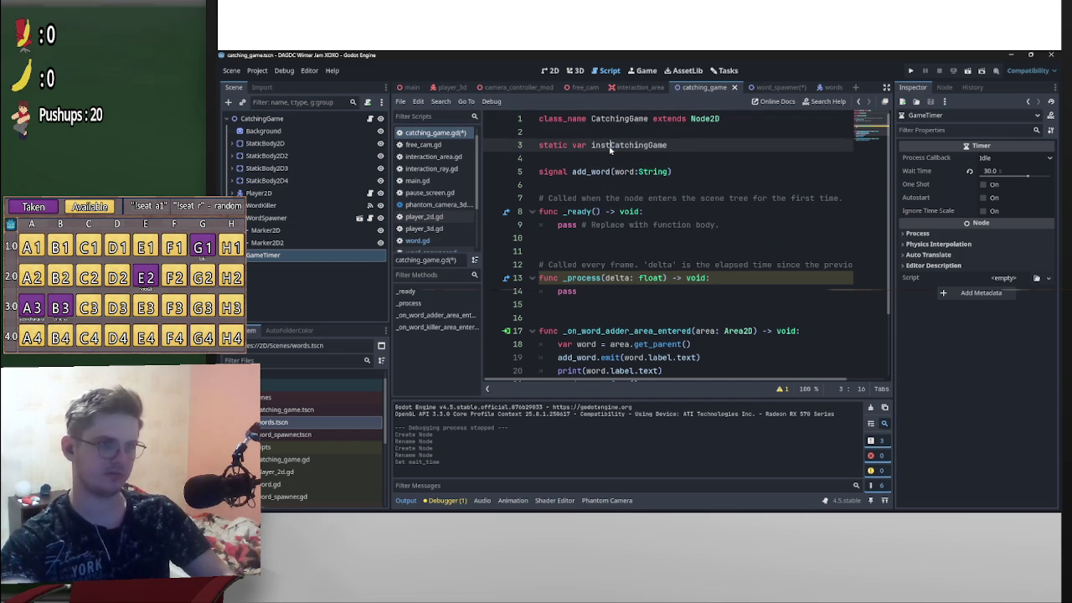
pyautogui.write(':')
# - Assign inst = self in _ready, then bring up the Word script
pyautogui.click(558, 226)
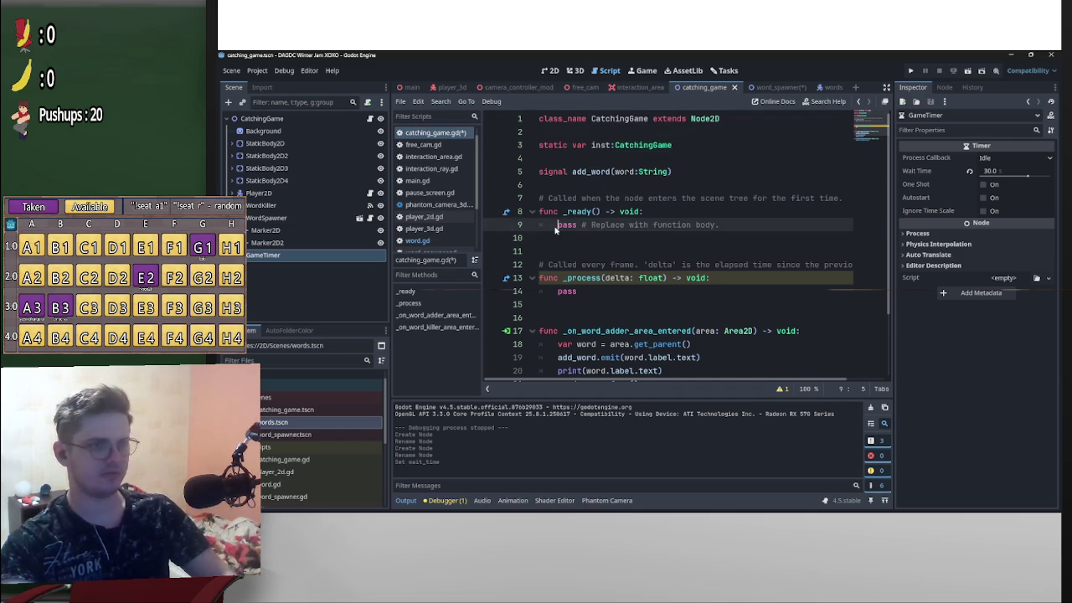
pyautogui.press('Return')
pyautogui.click(556, 226)
pyautogui.write('st = self')
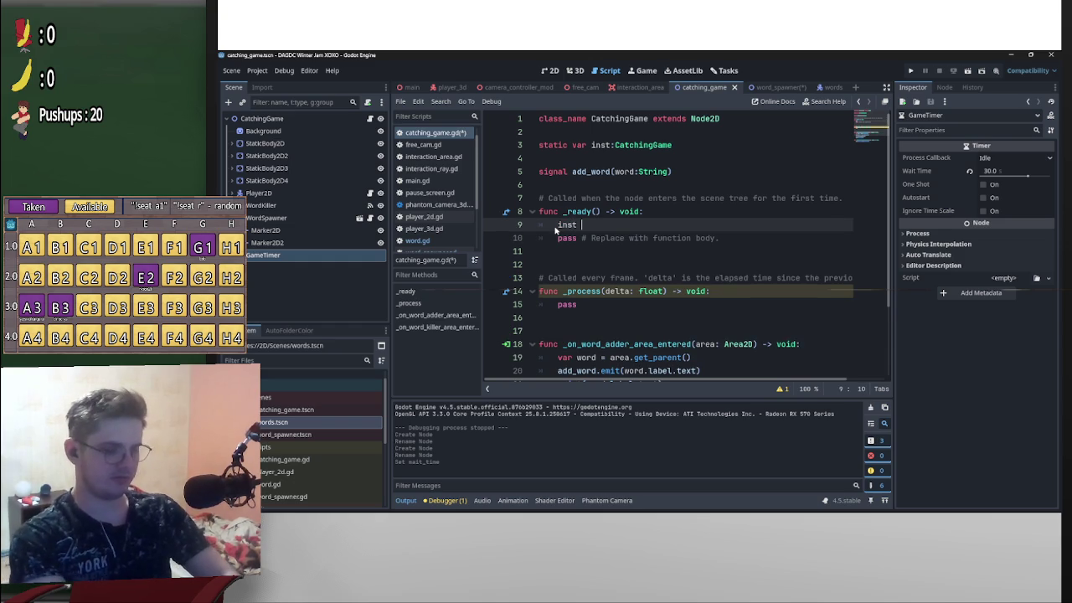
pyautogui.click(689, 148)
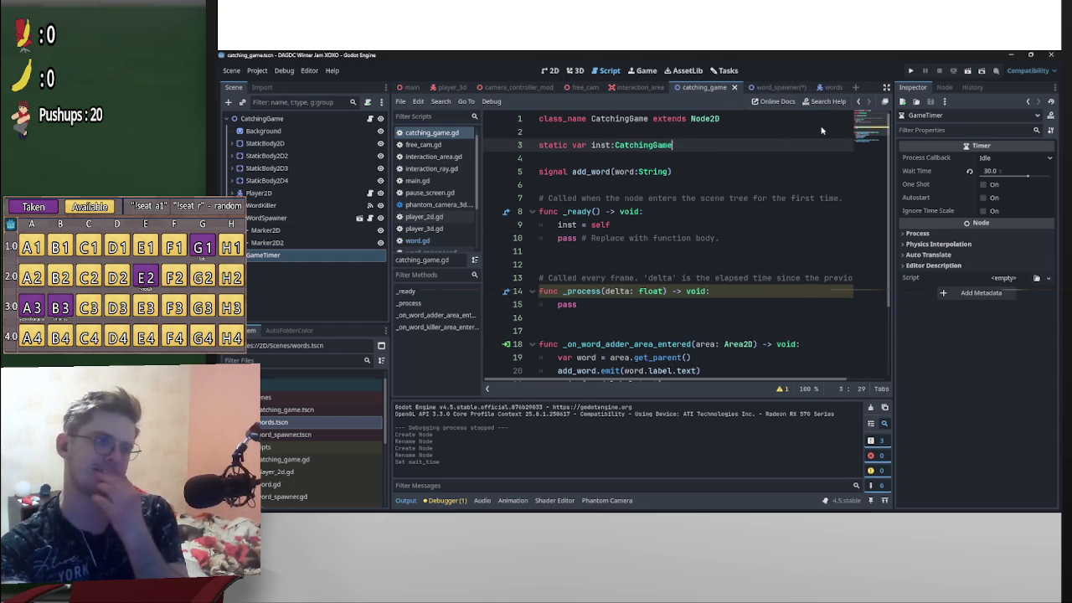
pyautogui.click(825, 87)
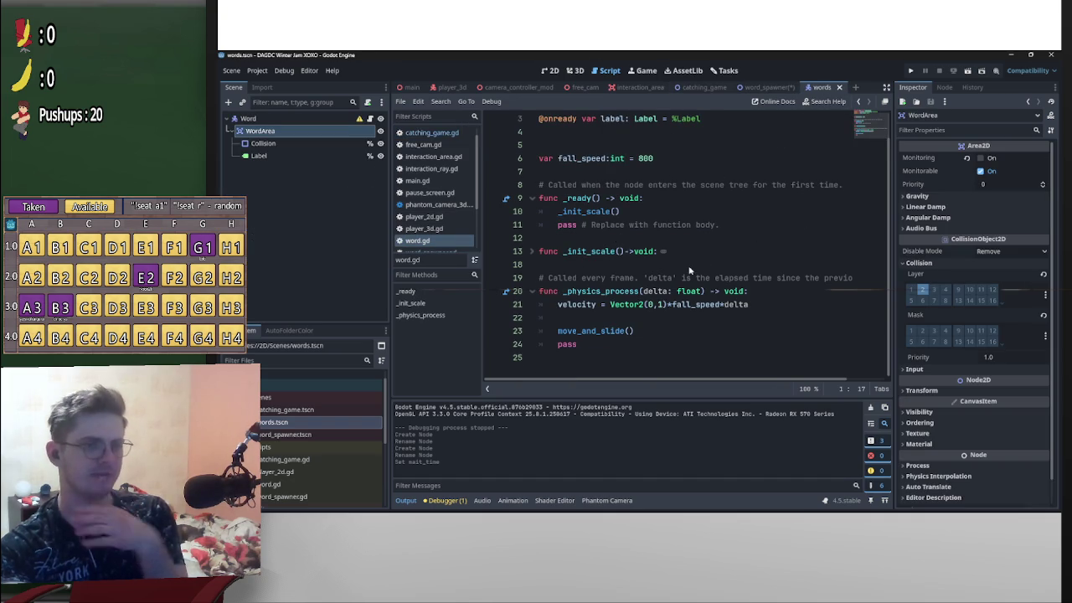
# - Declare 'var game:CatchingGame' below the label declaration in word.gd
pyautogui.click(557, 213)
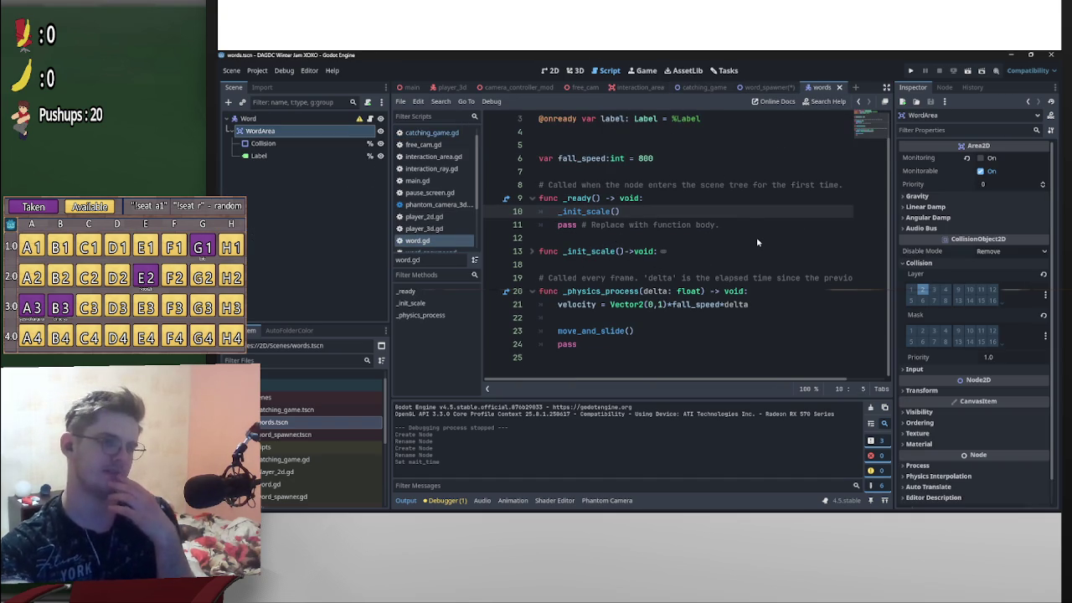
pyautogui.press('Return')
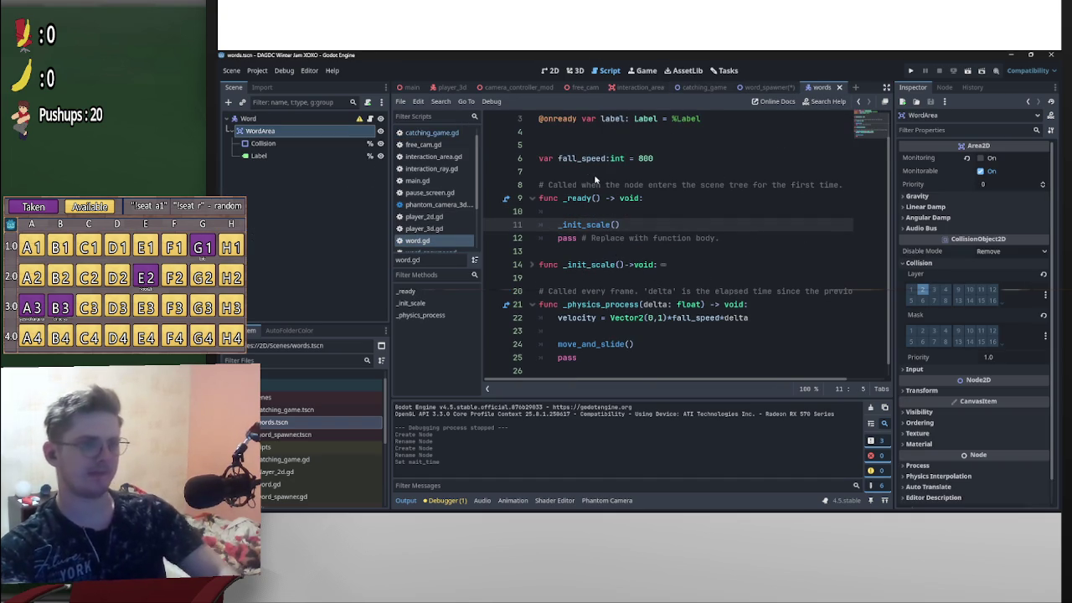
pyautogui.click(595, 175)
pyautogui.click(625, 149)
pyautogui.press('Return')
pyautogui.press('Up')
pyautogui.write('var')
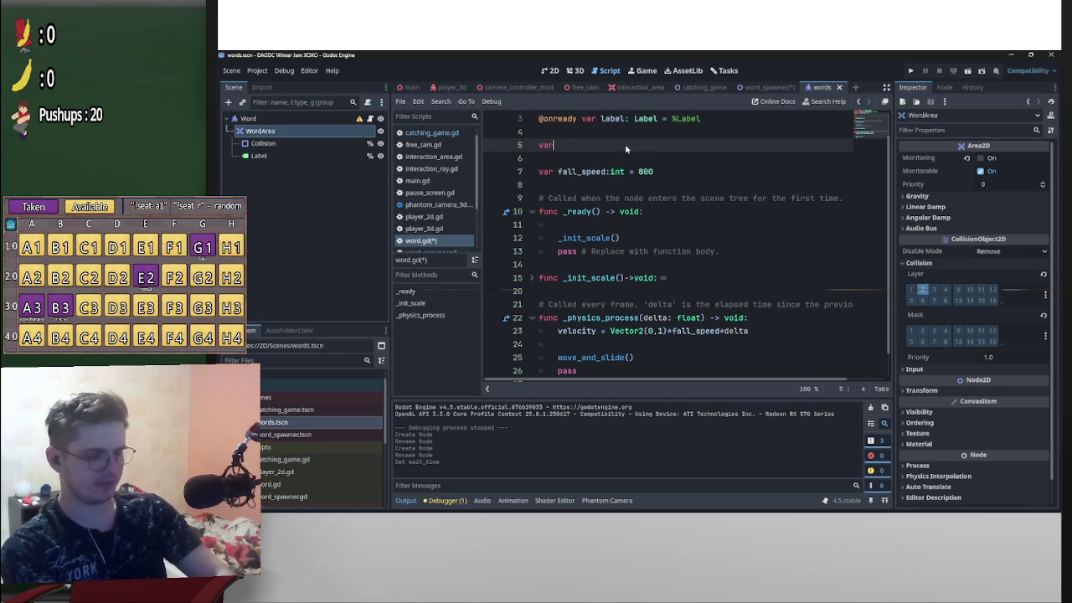
pyautogui.write(' game:')
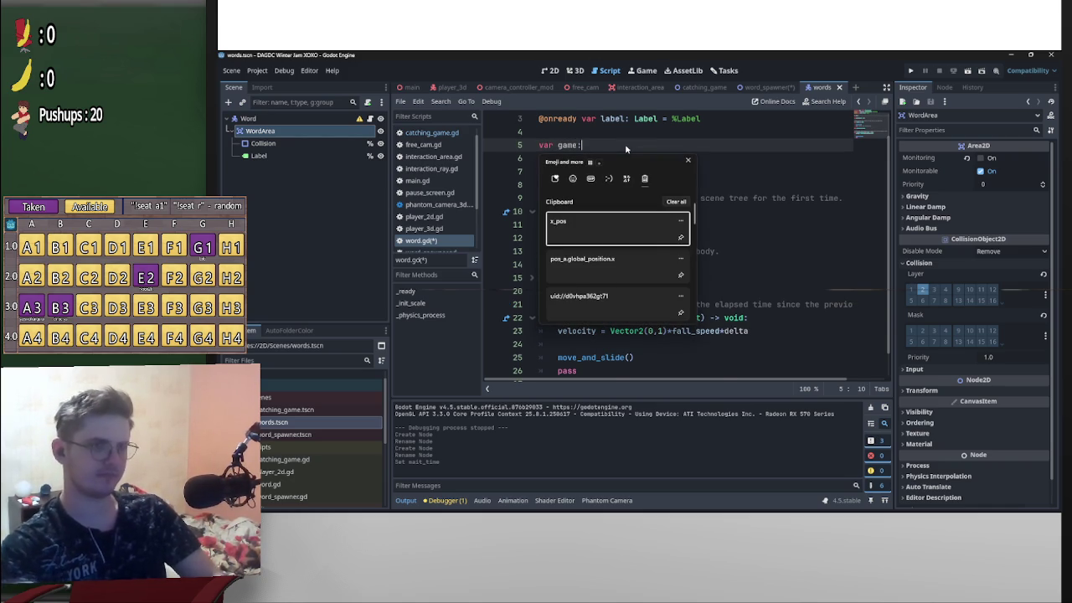
pyautogui.press('Escape')
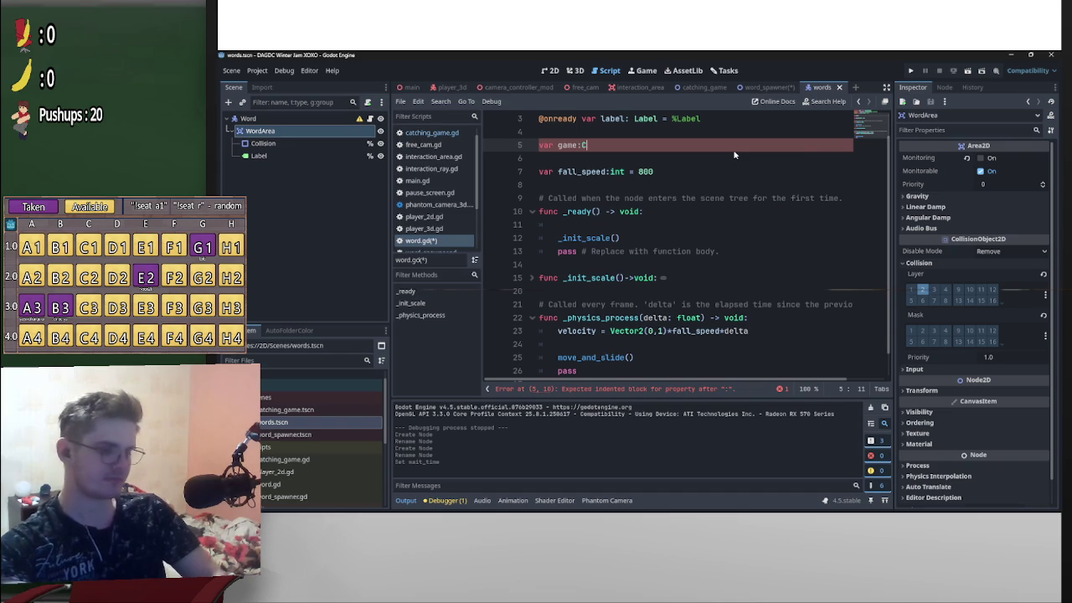
pyautogui.write('a')
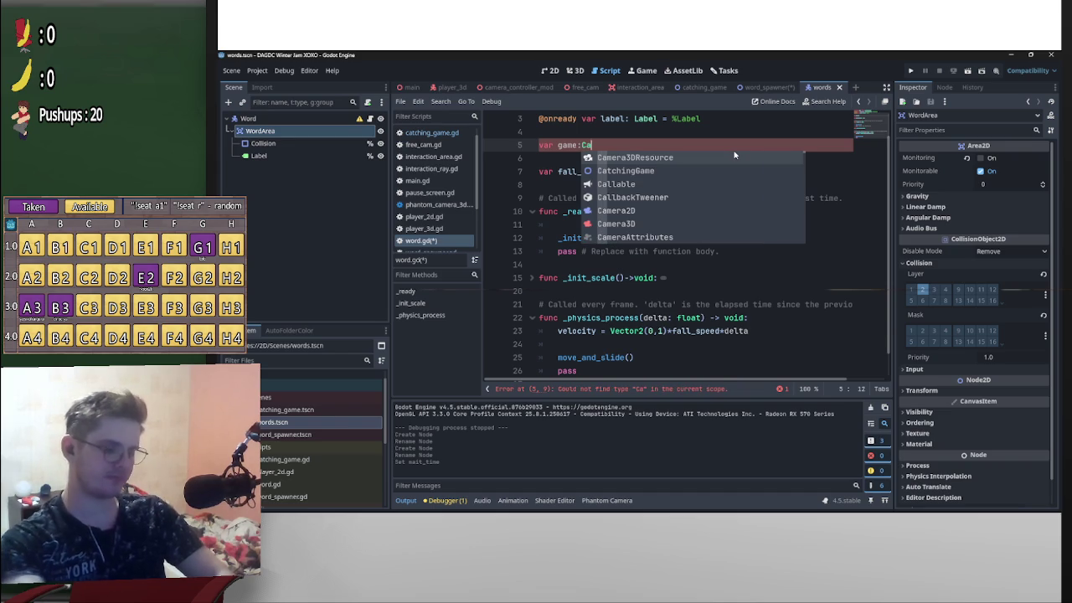
pyautogui.write('tchi')
pyautogui.press('Return')
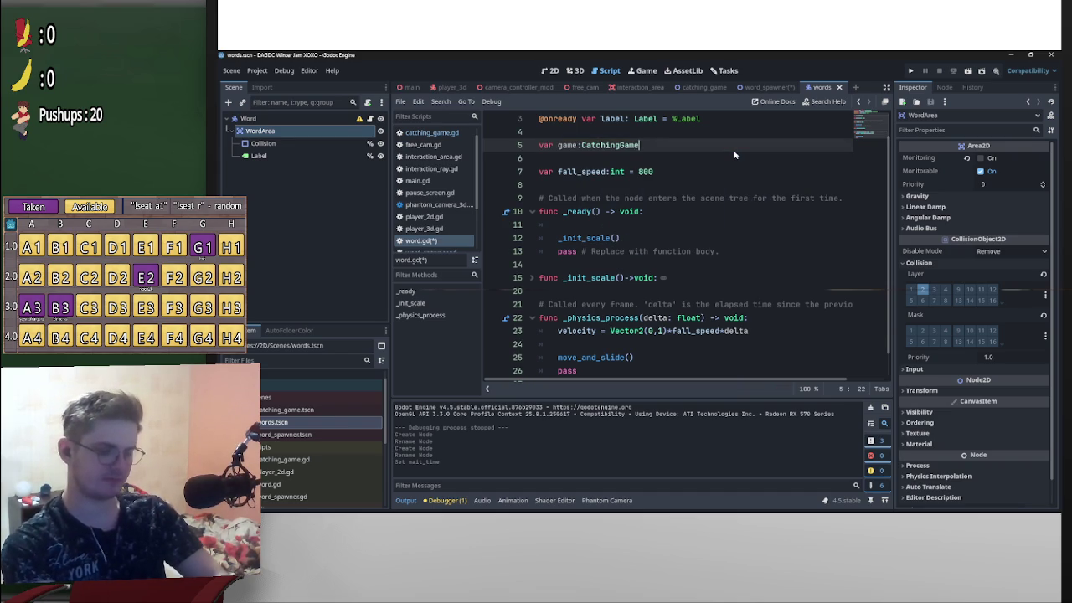
pyautogui.write('.inst')
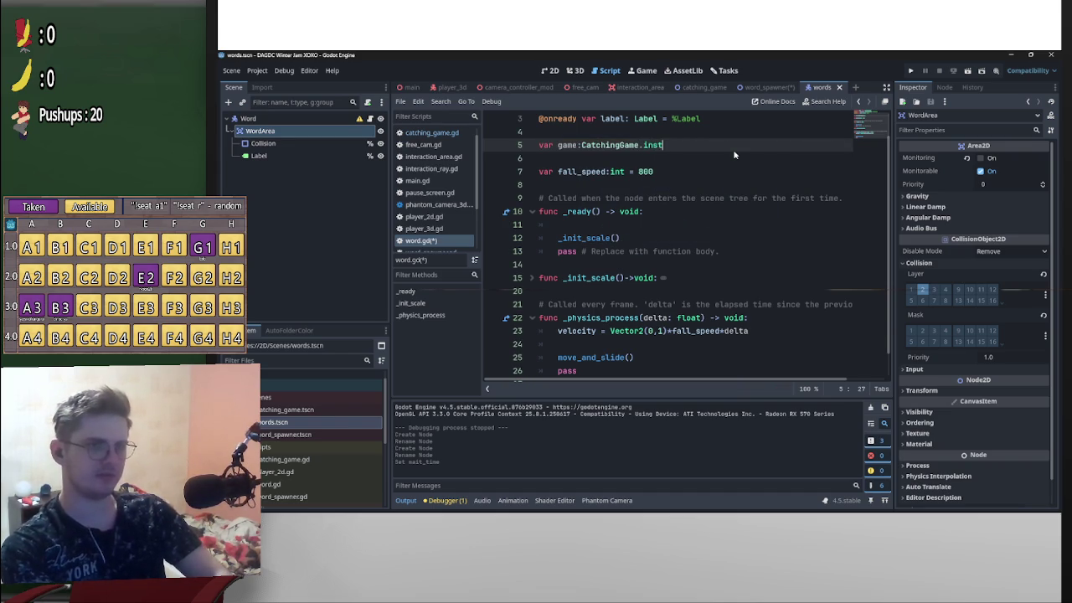
pyautogui.write('=')
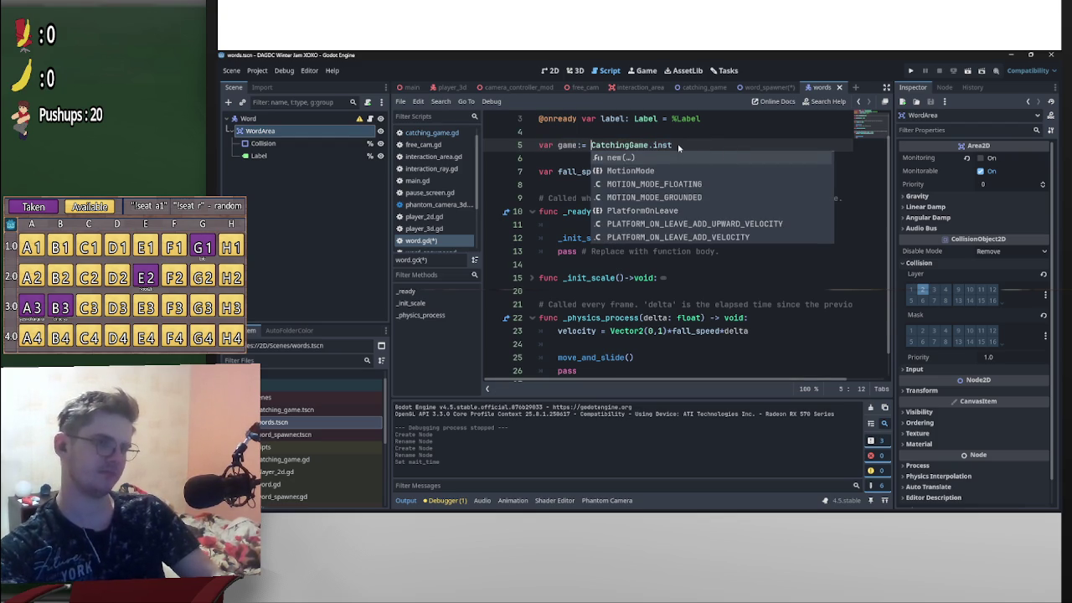
pyautogui.press('BackSpace')
pyautogui.press('BackSpace')
pyautogui.doubleClick(670, 145)
pyautogui.press('BackSpace')
pyautogui.press('BackSpace')
# - Add 'game = CatchingGame.inst' in _ready and save word.gd
pyautogui.keyDown('shift'); pyautogui.click(559, 146); pyautogui.keyUp('shift')
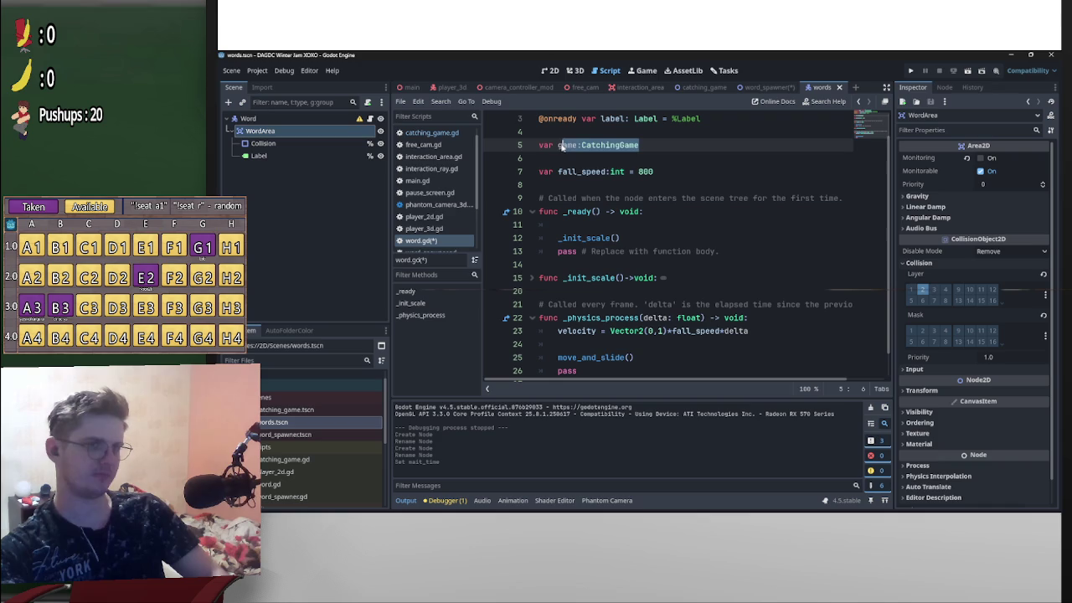
pyautogui.hotkey('ctrl', 'c')
pyautogui.click(598, 225)
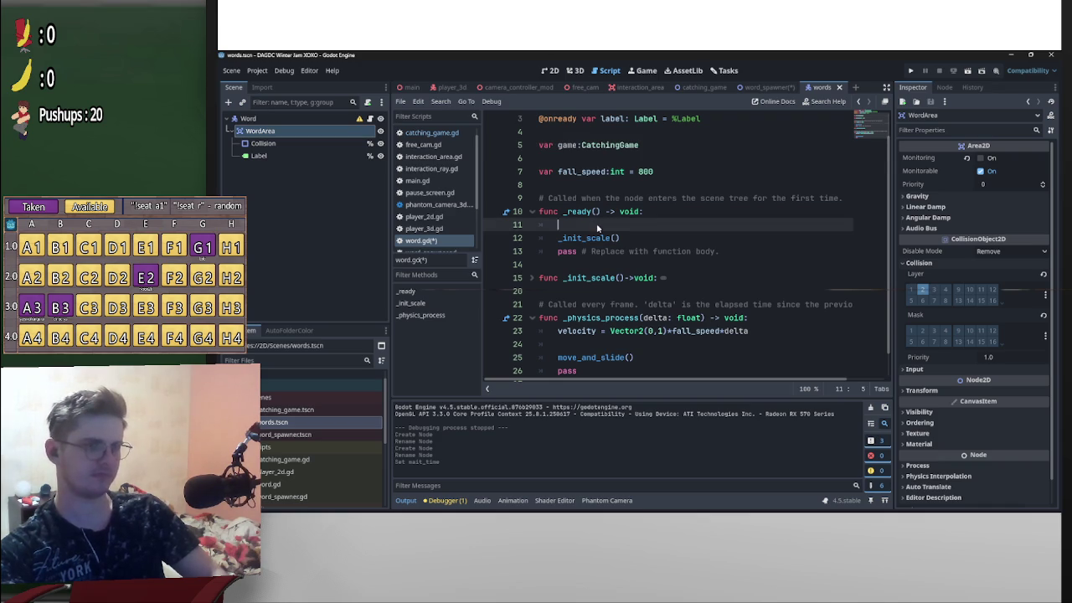
pyautogui.hotkey('ctrl', 'v')
pyautogui.click(579, 227)
pyautogui.click(580, 226)
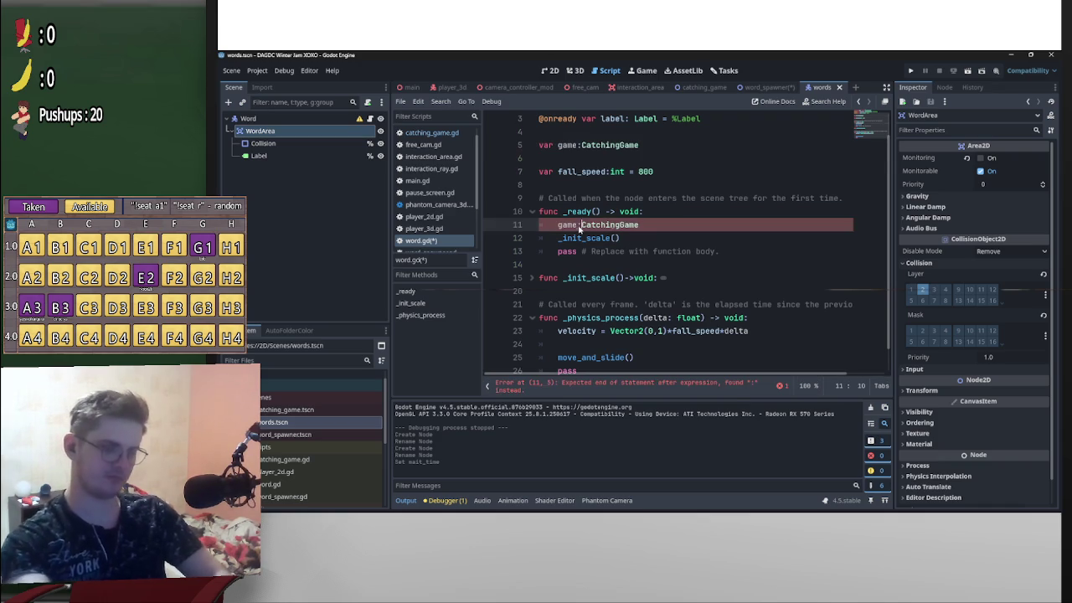
pyautogui.press('BackSpace')
pyautogui.write('=')
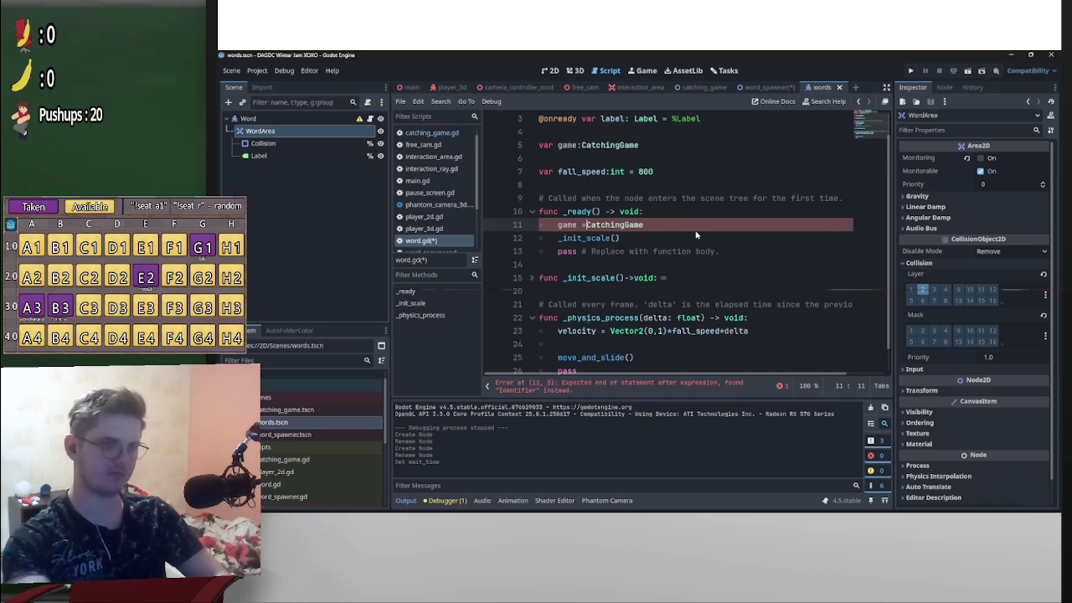
pyautogui.click(706, 229)
pyautogui.write('.inst')
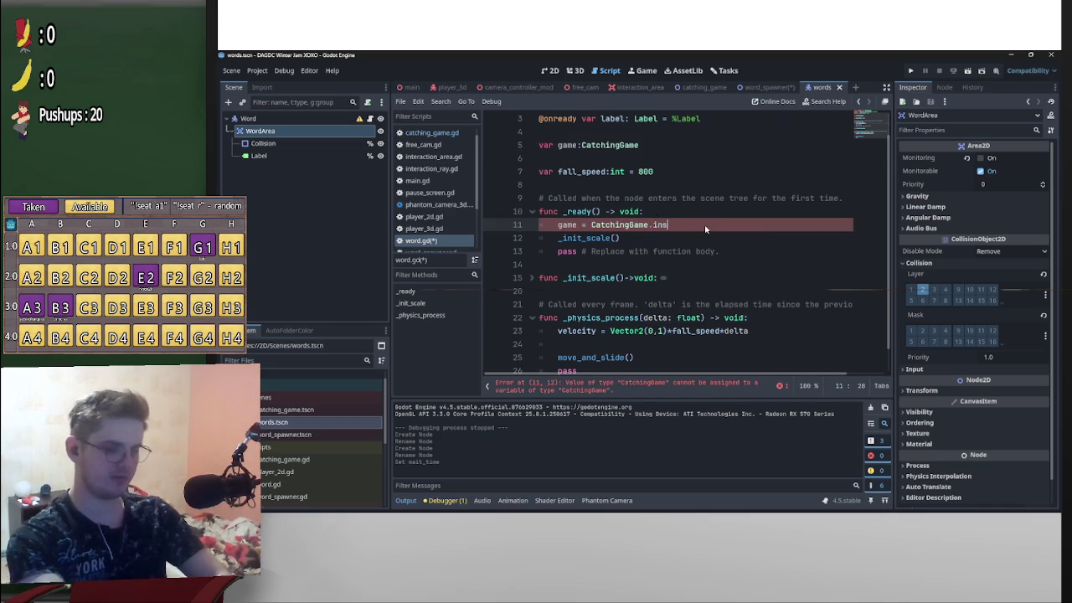
pyautogui.click(730, 205)
pyautogui.hotkey('ctrl', 's')
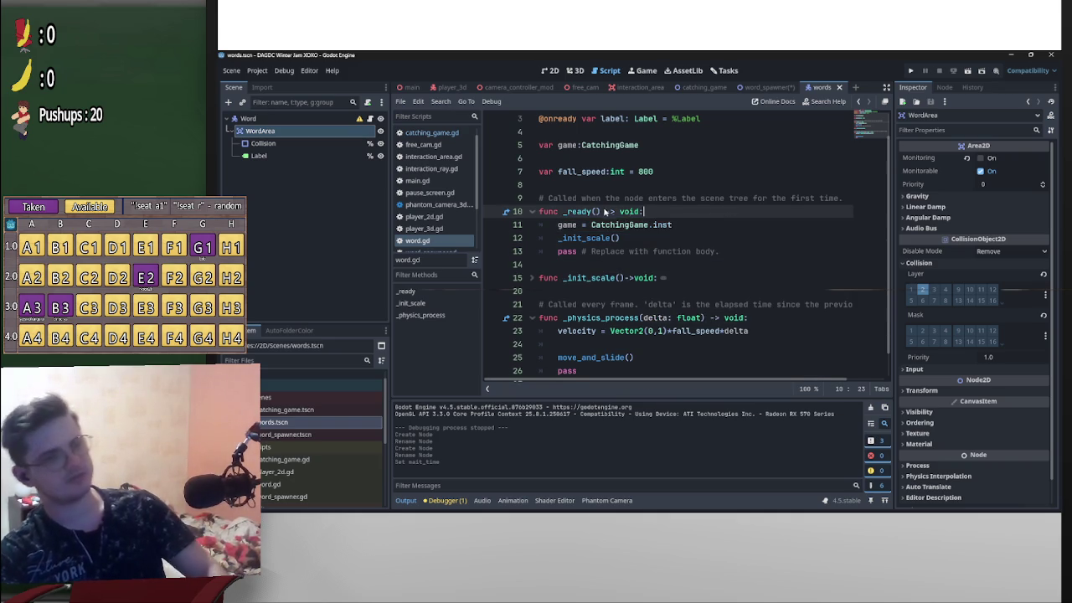
pyautogui.click(614, 148)
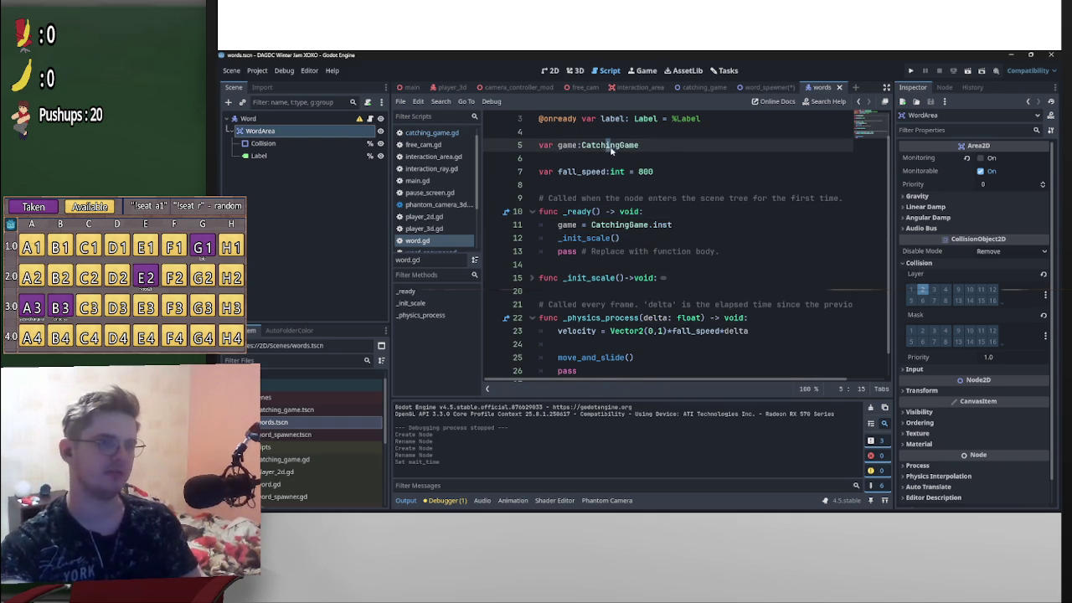
pyautogui.keyDown('ctrl'); pyautogui.click(617, 147); pyautogui.keyUp('ctrl')
pyautogui.scroll(-2, 656, 279)
pyautogui.scroll(2, 664, 275)
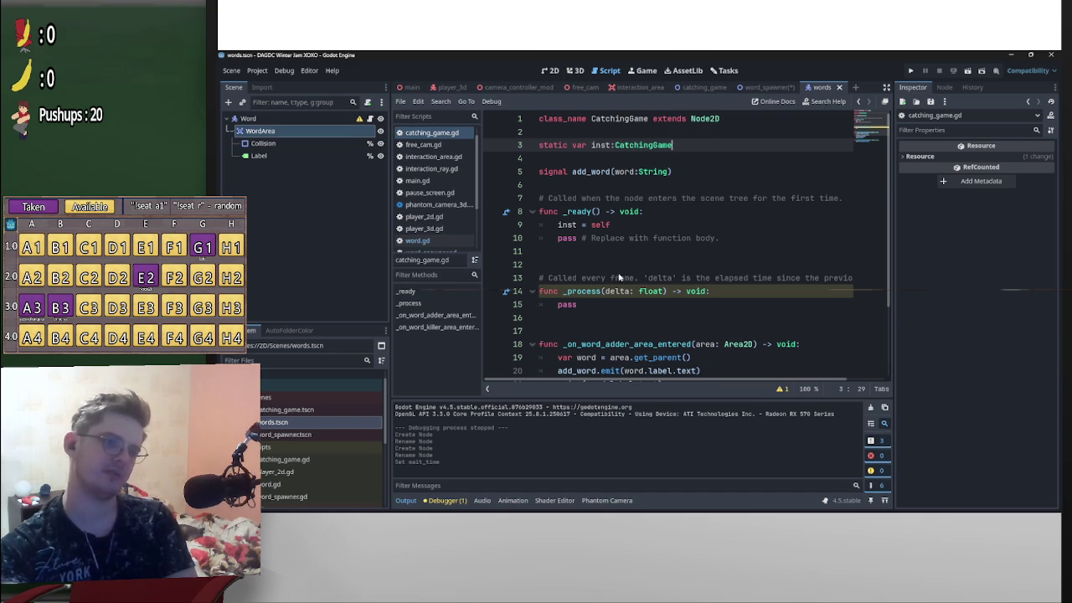
pyautogui.scroll(-2, 620, 277)
pyautogui.scroll(2, 645, 287)
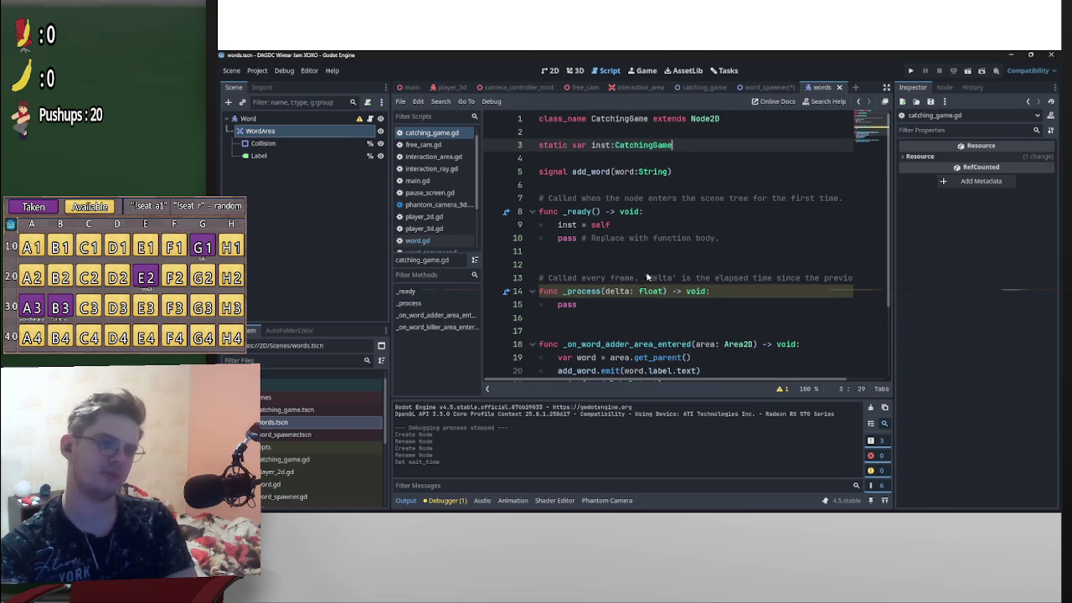
pyautogui.click(704, 87)
pyautogui.click(369, 118)
pyautogui.click(831, 88)
pyautogui.click(704, 87)
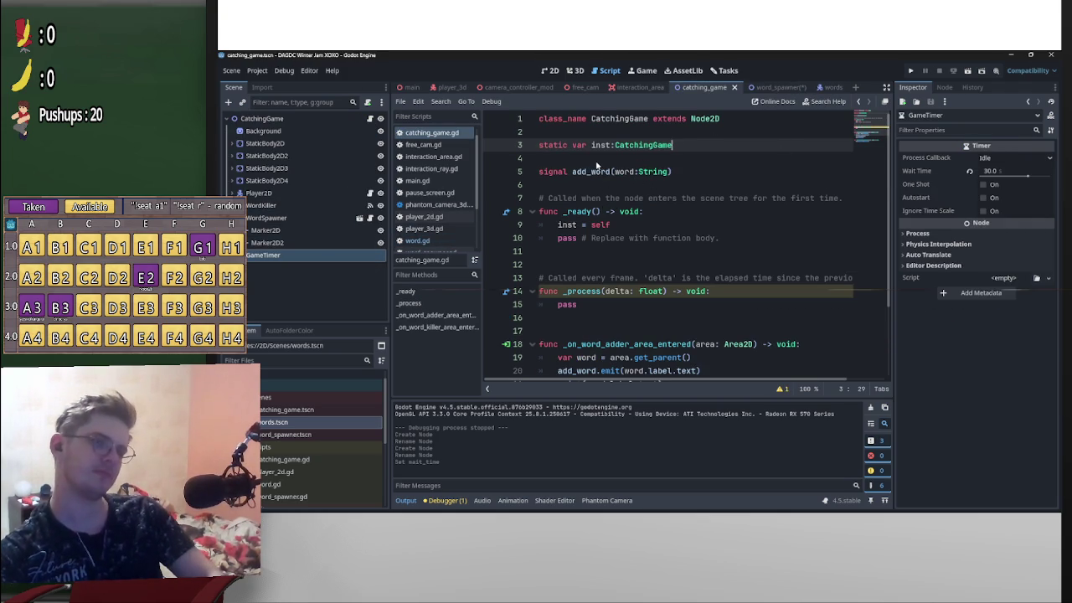
pyautogui.press('Down')
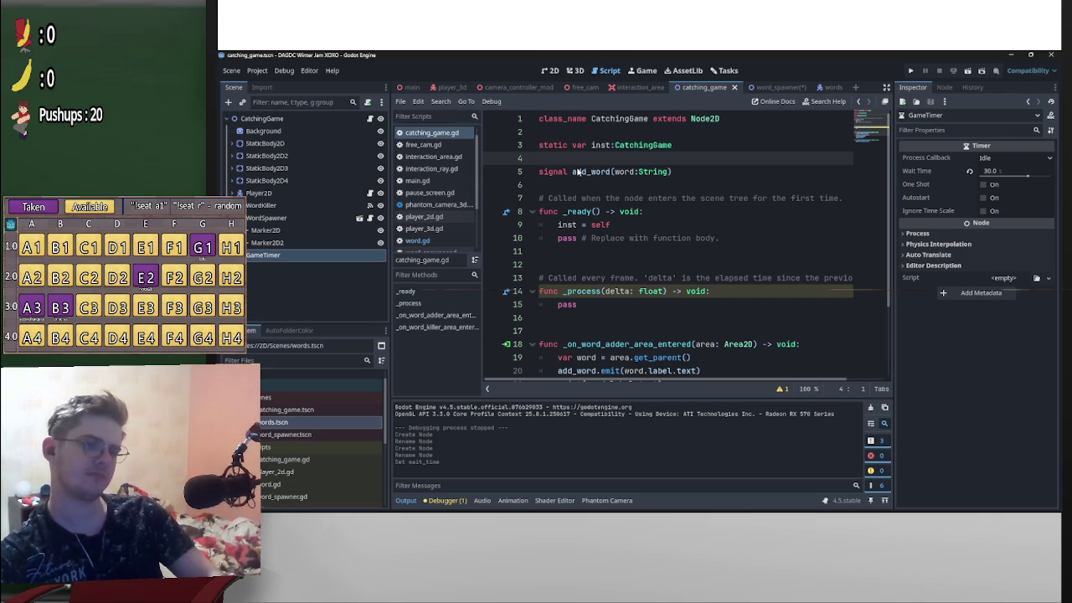
pyautogui.press('Return')
pyautogui.moveTo(266, 254); pyautogui.dragTo(556, 163)
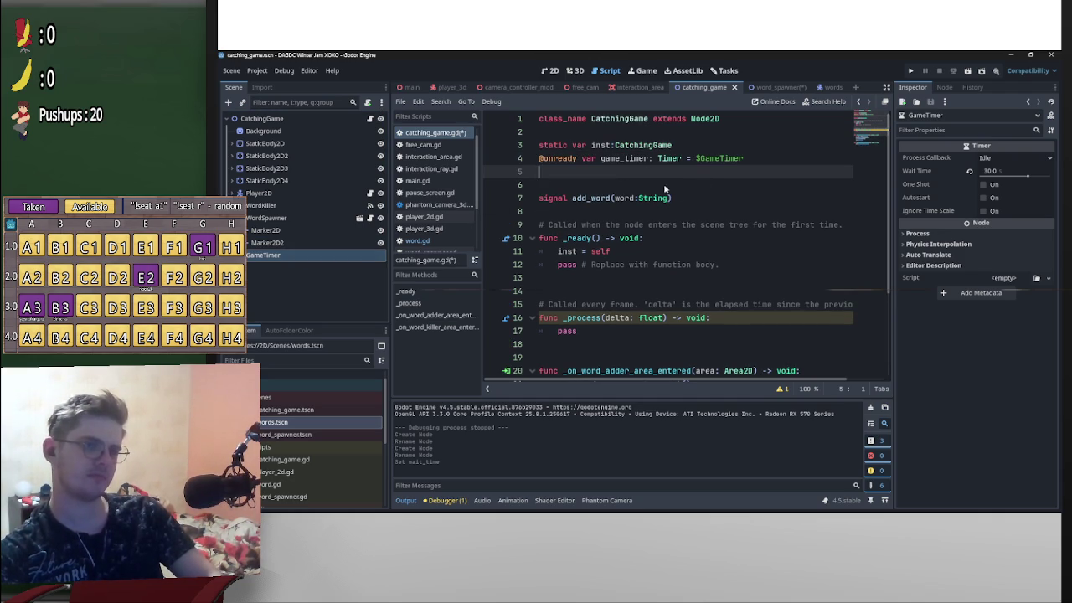
pyautogui.press('BackSpace')
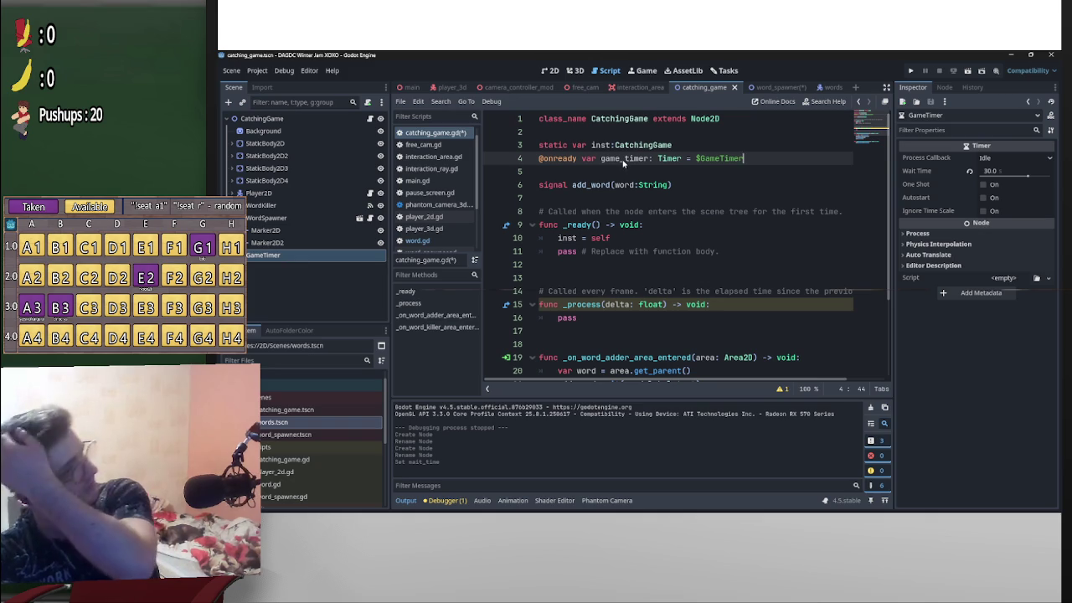
pyautogui.click(771, 88)
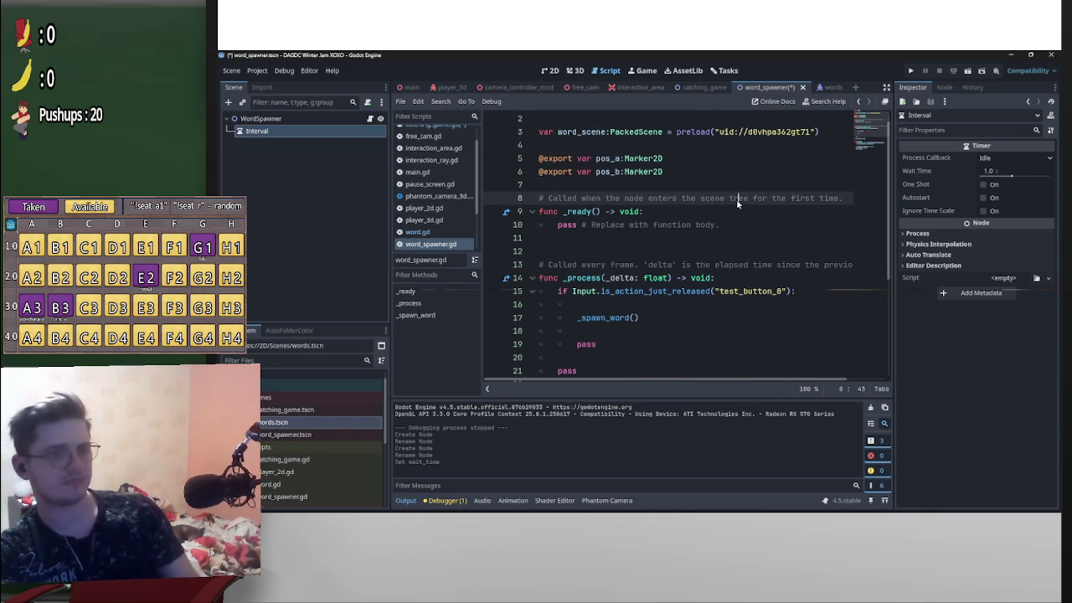
# - Reopen word.gd and locate the fall_speed use in the _physics_process velocity line
pyautogui.click(812, 87)
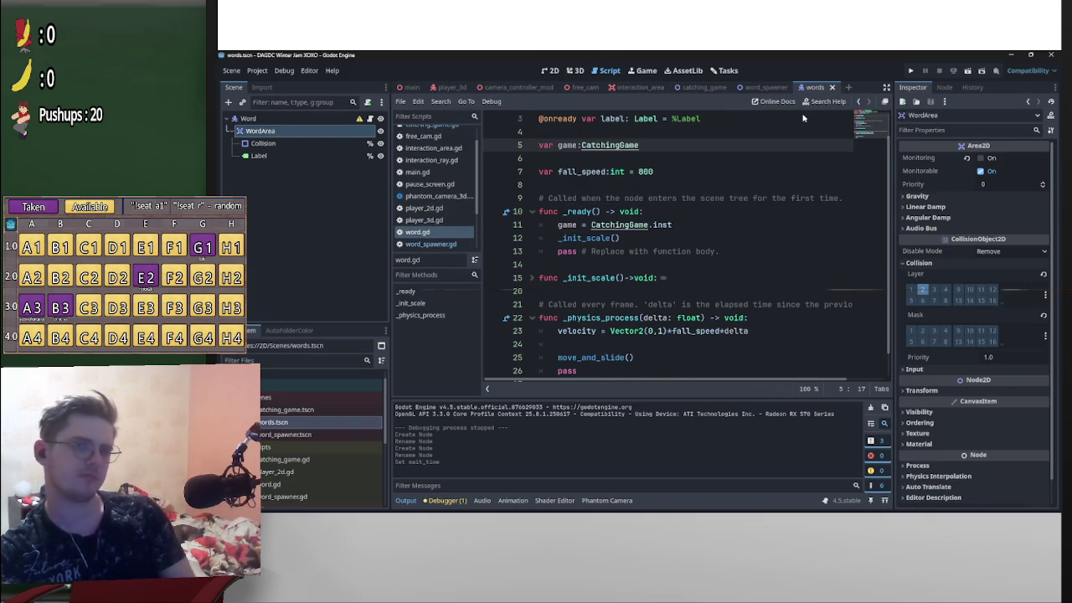
pyautogui.scroll(-1, 753, 227)
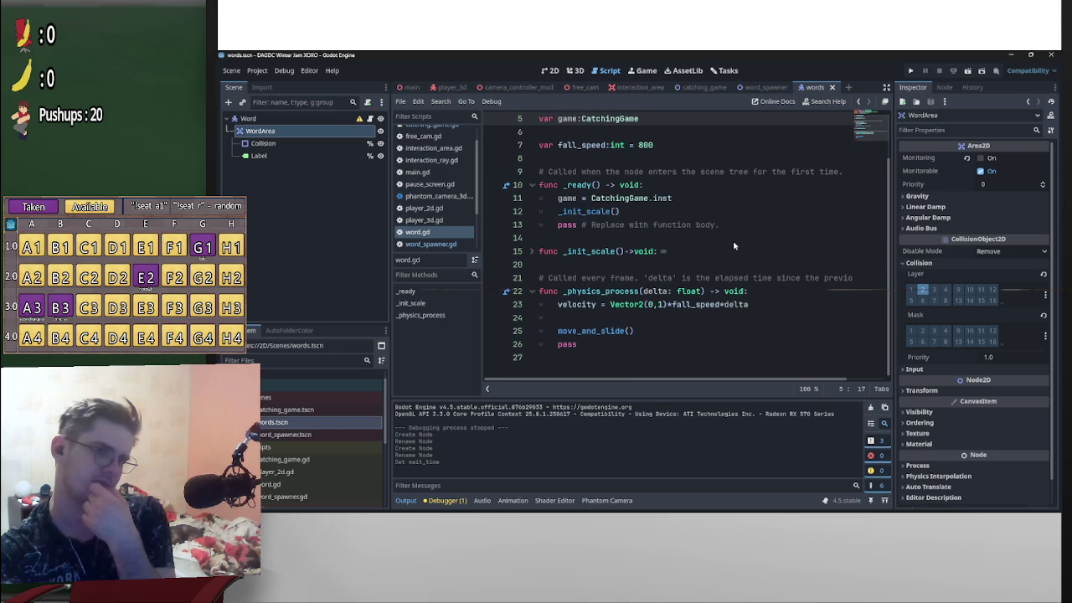
pyautogui.scroll(2, 734, 244)
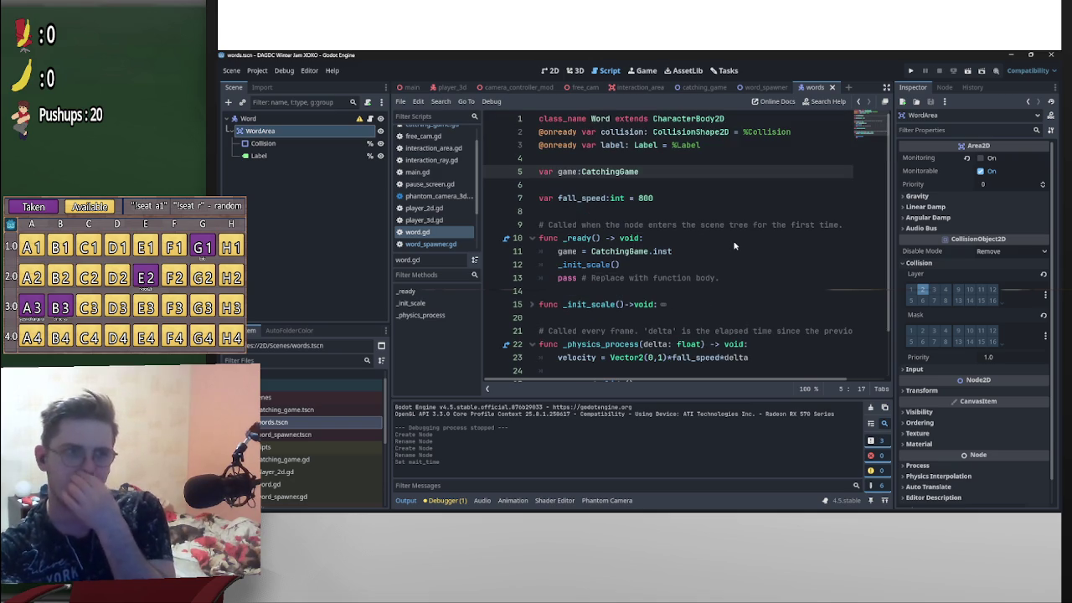
pyautogui.scroll(-2, 734, 246)
pyautogui.scroll(2, 736, 238)
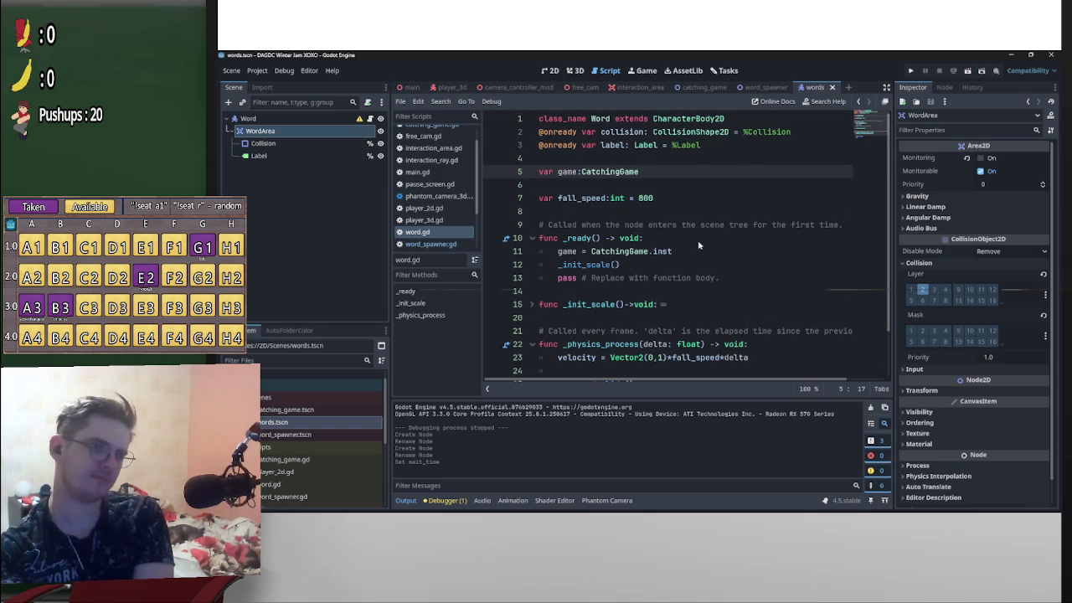
pyautogui.scroll(-2, 699, 245)
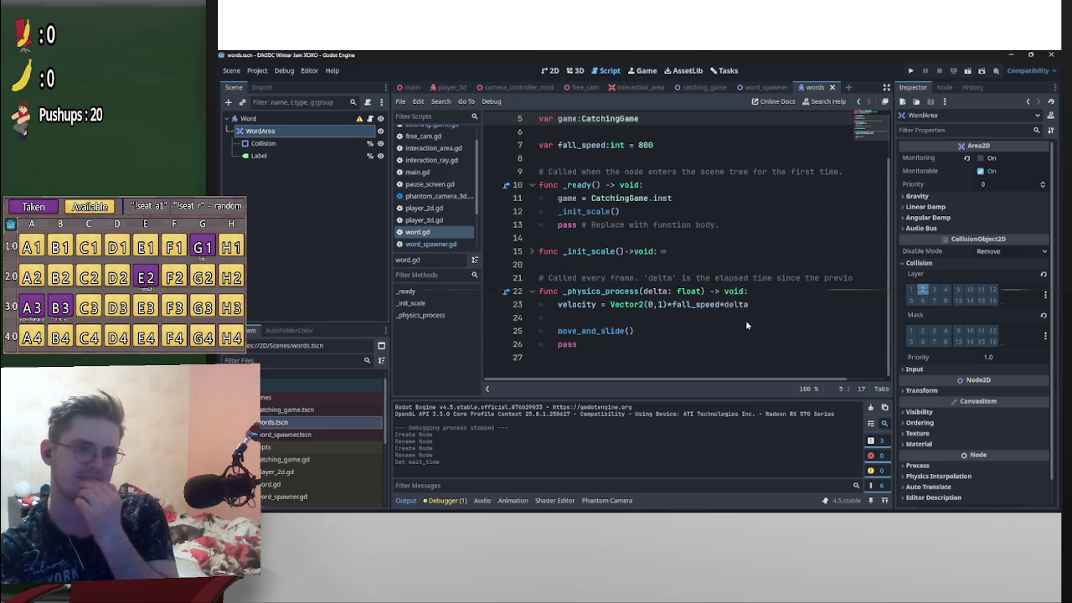
pyautogui.click(719, 306)
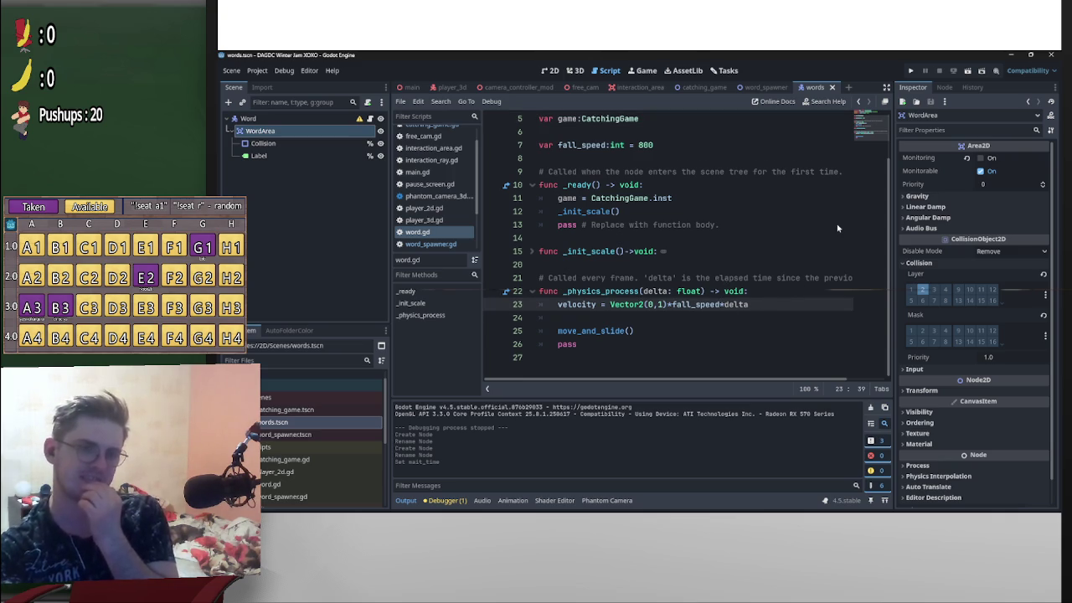
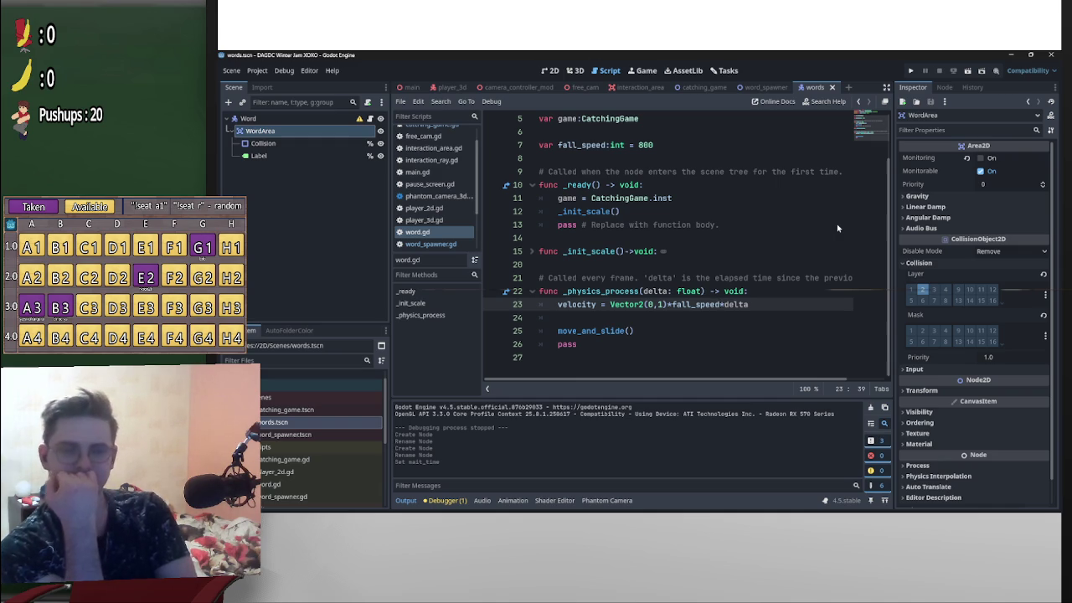
# - Change fall_speed on line 7 of word.gd from 800 to 1100 and test-run the scene
pyautogui.doubleClick(641, 146)
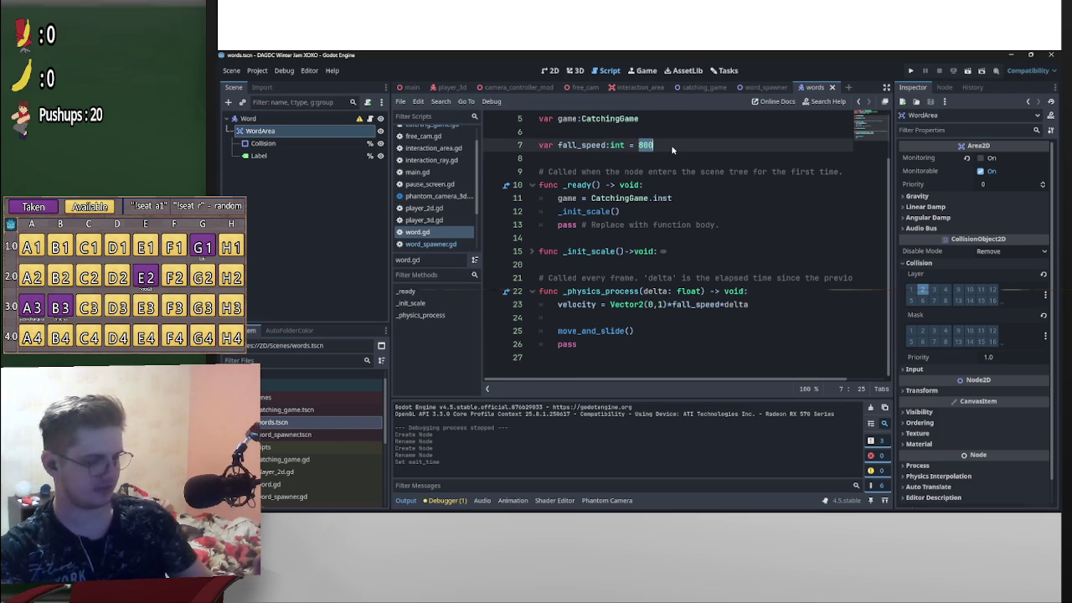
pyautogui.write('11')
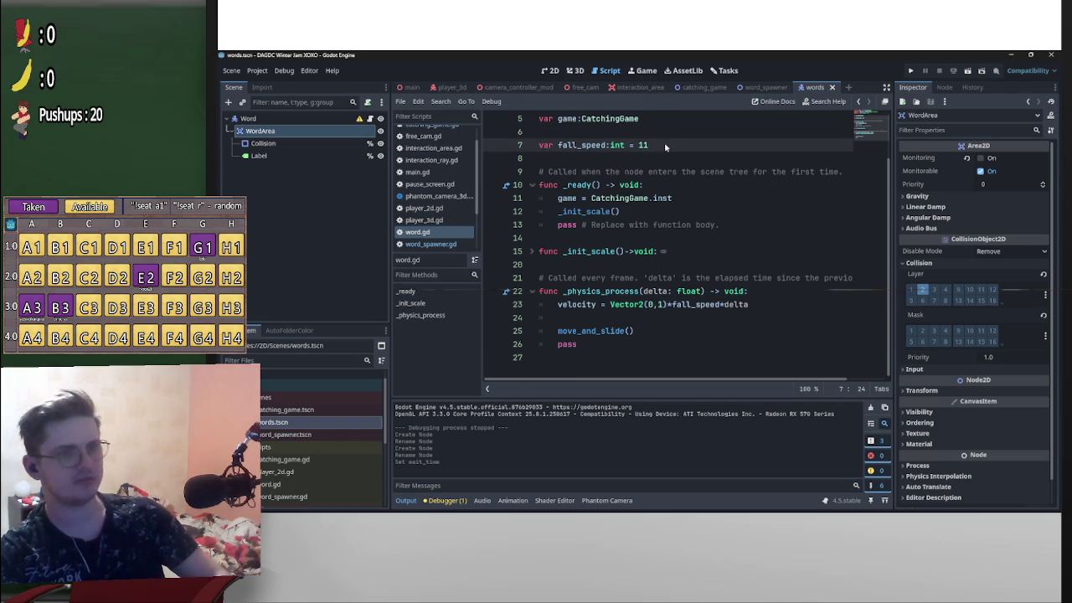
pyautogui.write('00')
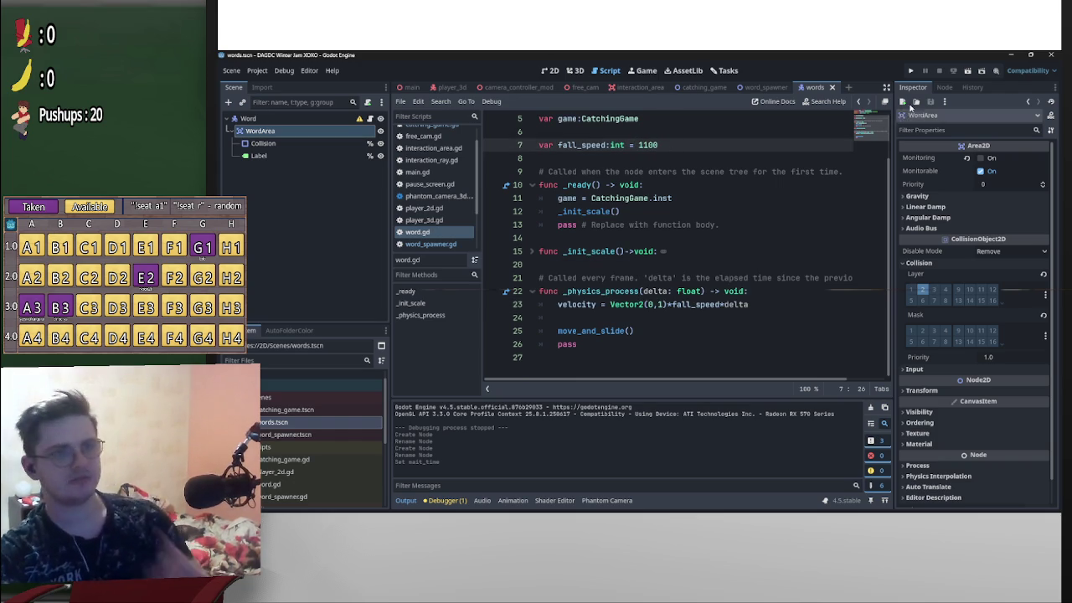
pyautogui.click(967, 71)
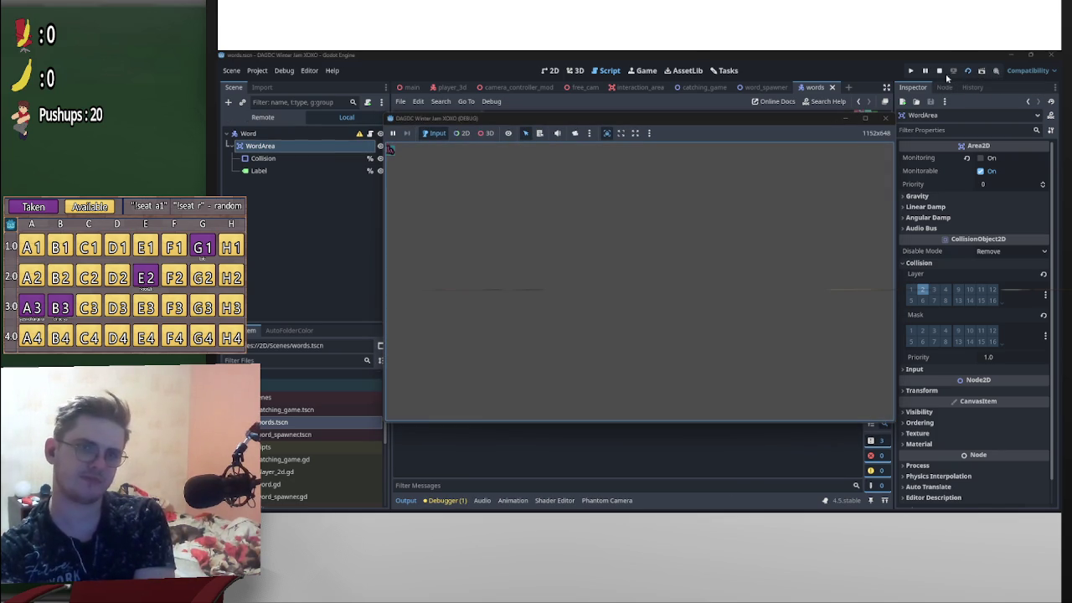
pyautogui.click(938, 71)
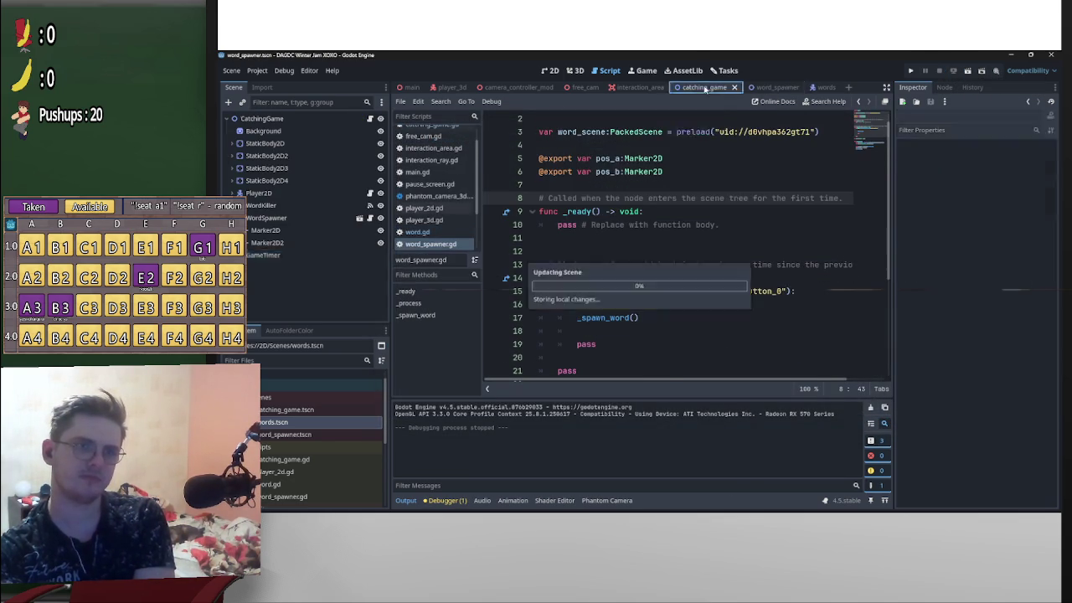
# - Playtest the catching_game scene at speed 1100, then return to word.gd
pyautogui.click(968, 72)
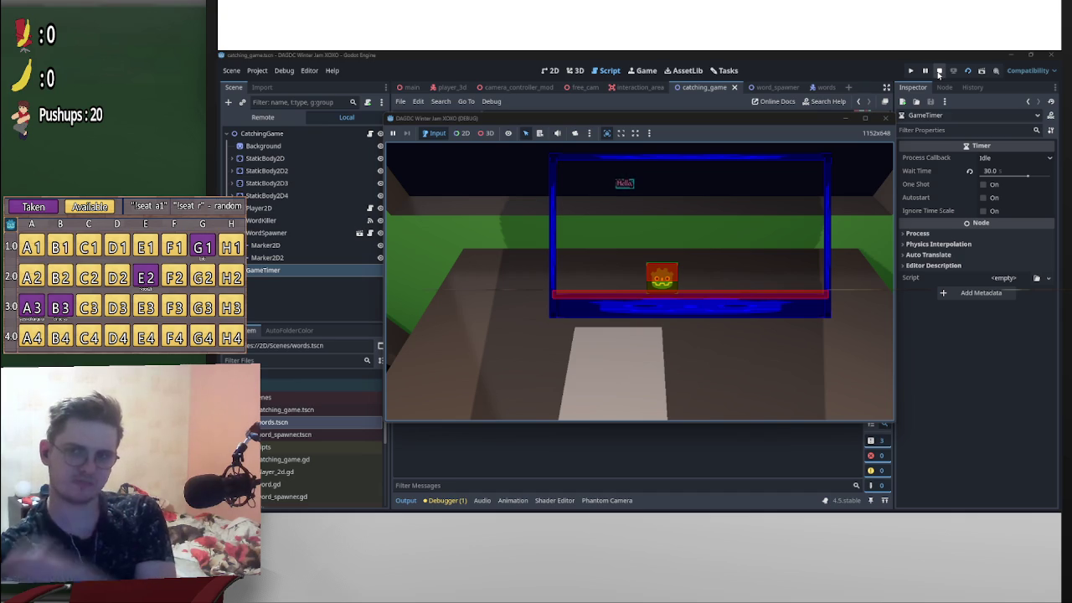
pyautogui.click(939, 72)
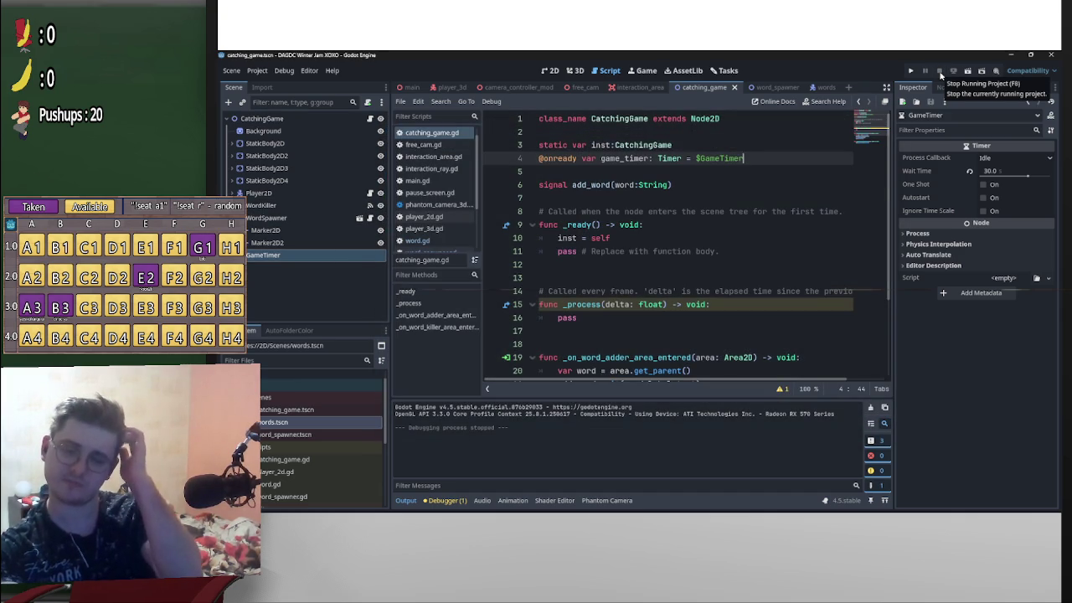
pyautogui.scroll(-3, 744, 293)
pyautogui.scroll(3, 746, 305)
pyautogui.click(813, 88)
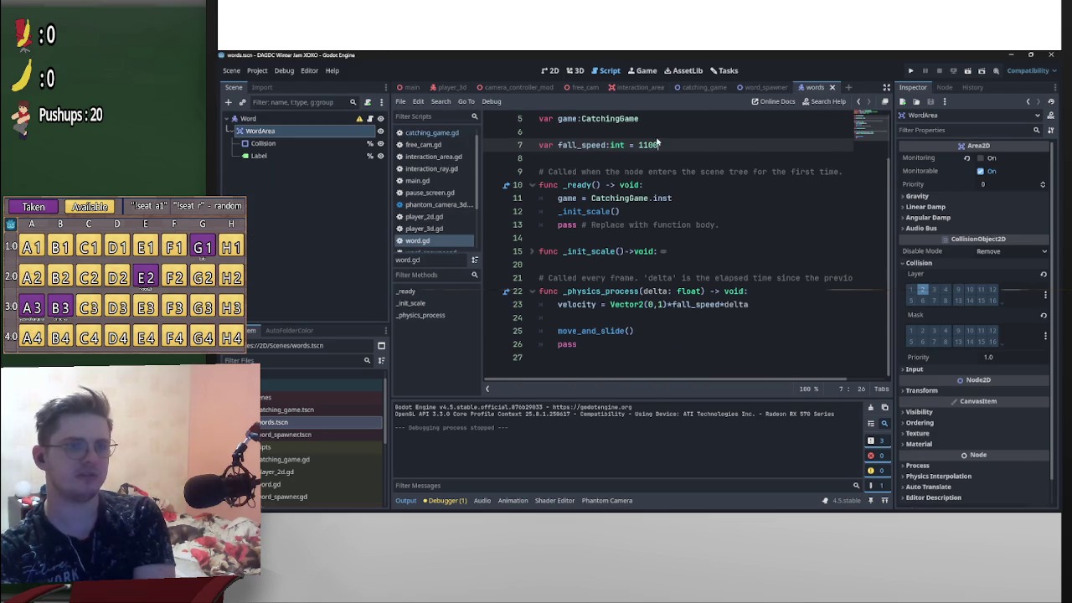
# - Change fall_speed to 1400 and playtest the catching game
pyautogui.click(649, 145)
pyautogui.press('BackSpace')
pyautogui.write('4')
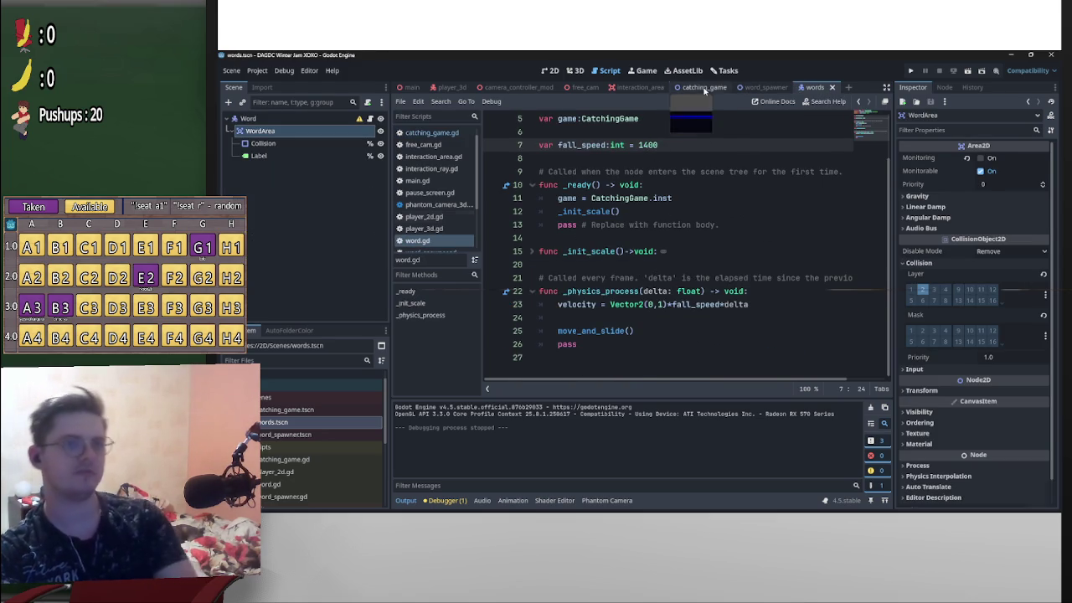
pyautogui.click(702, 87)
pyautogui.click(969, 72)
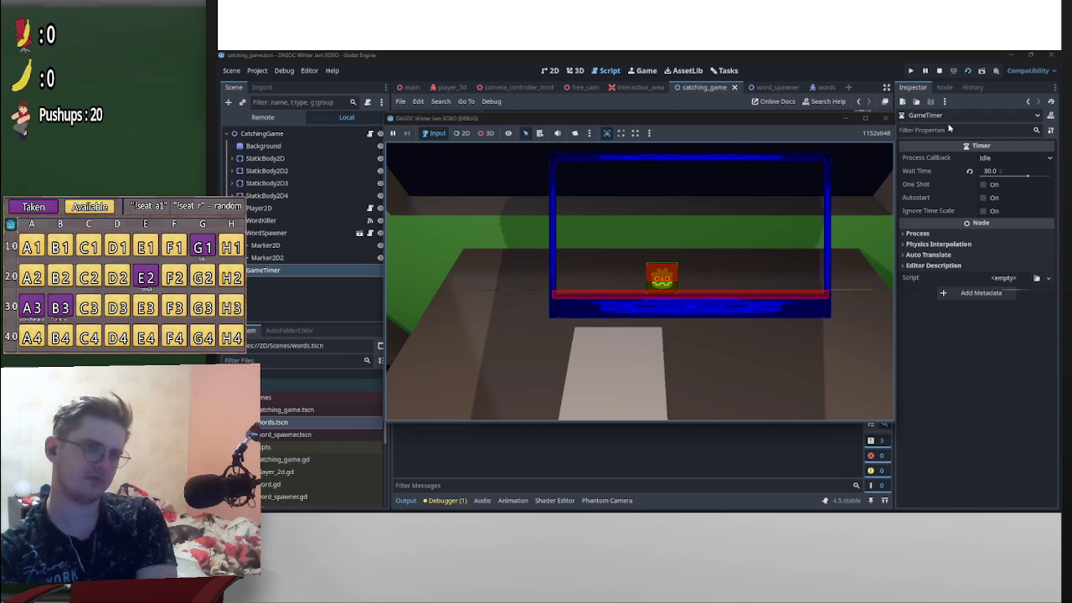
pyautogui.click(939, 71)
pyautogui.click(818, 87)
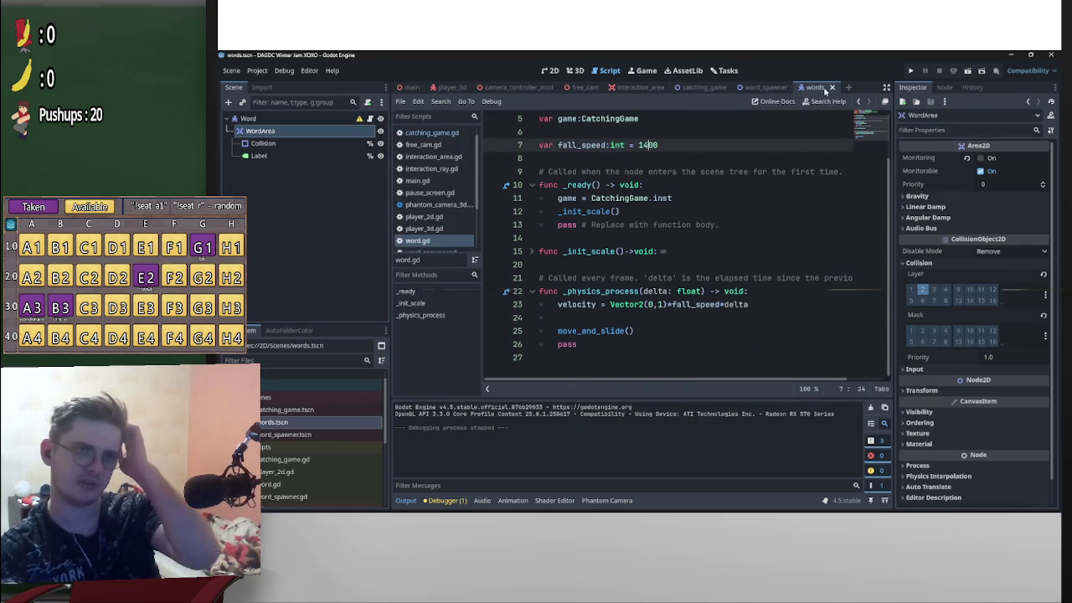
# - Raise fall_speed to 50000 and playtest the catching game again
pyautogui.moveTo(640, 145); pyautogui.dragTo(649, 146)
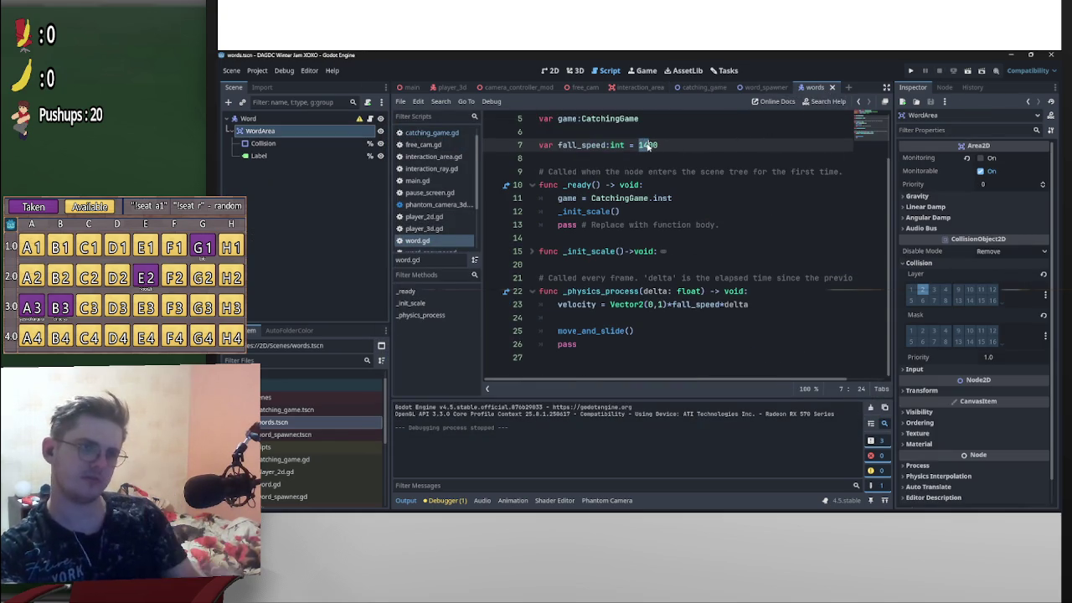
pyautogui.write('50000')
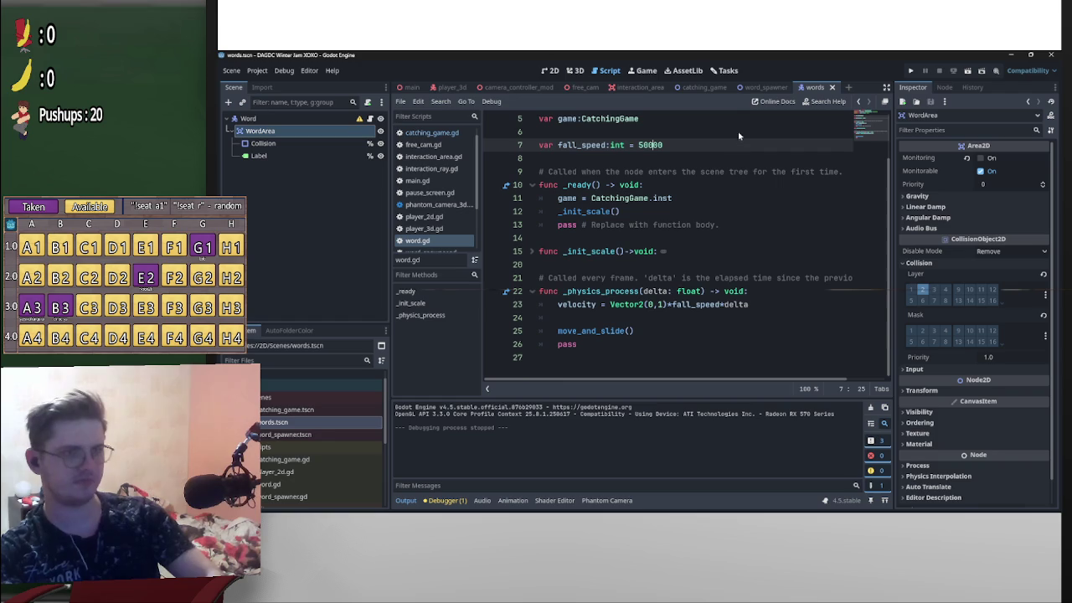
pyautogui.click(704, 87)
pyautogui.click(967, 71)
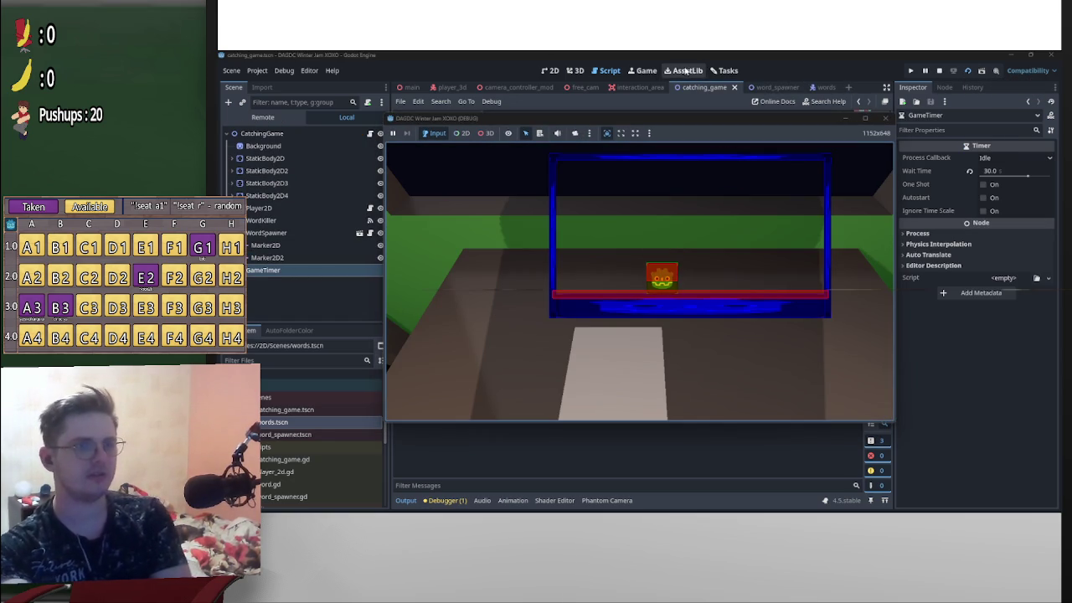
pyautogui.click(940, 72)
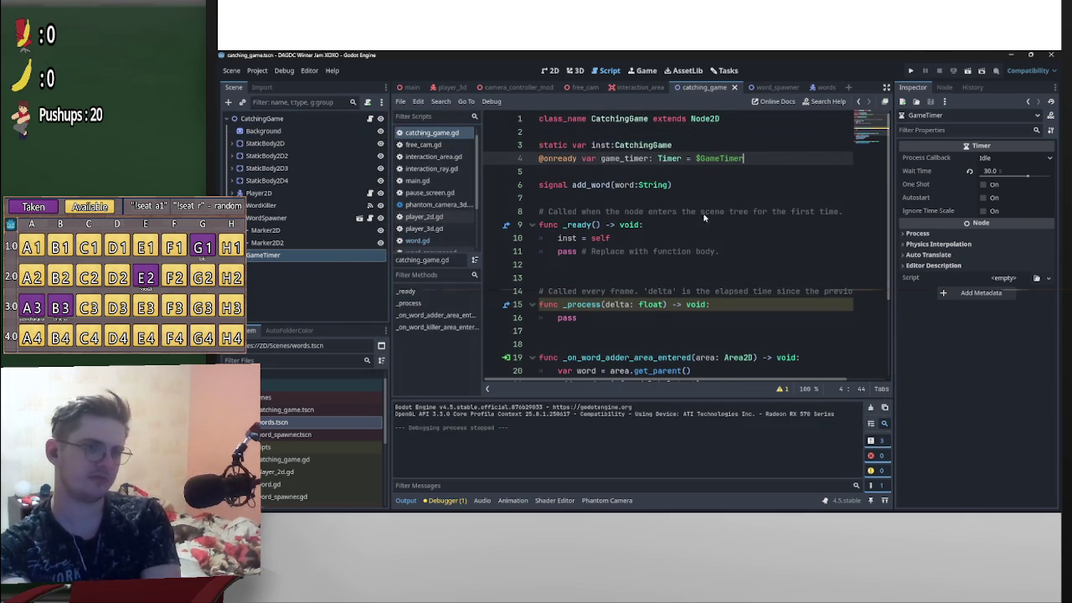
pyautogui.click(818, 88)
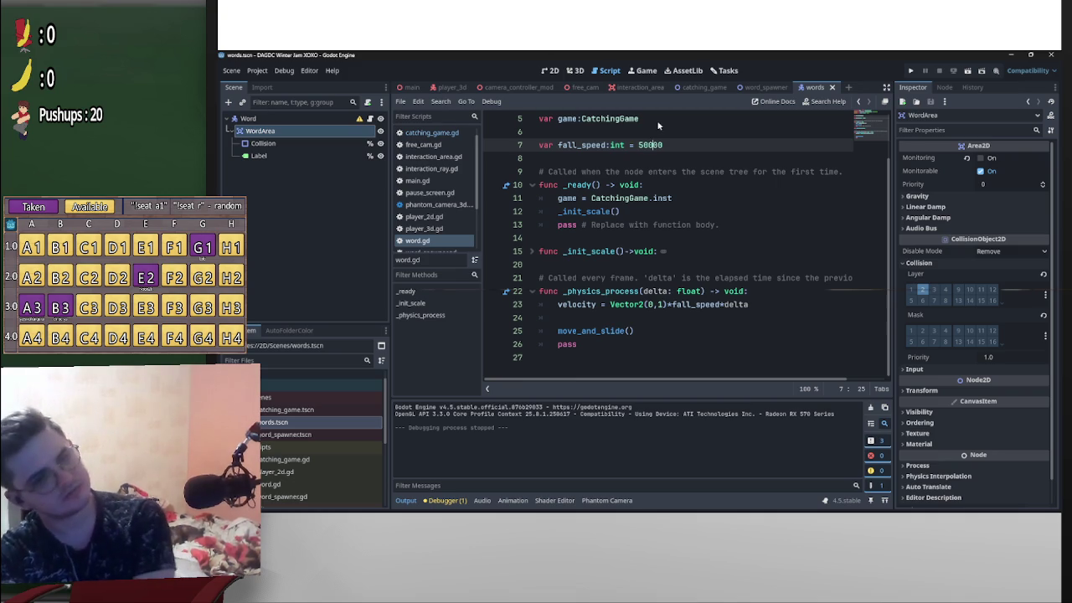
pyautogui.moveTo(639, 146); pyautogui.dragTo(649, 146)
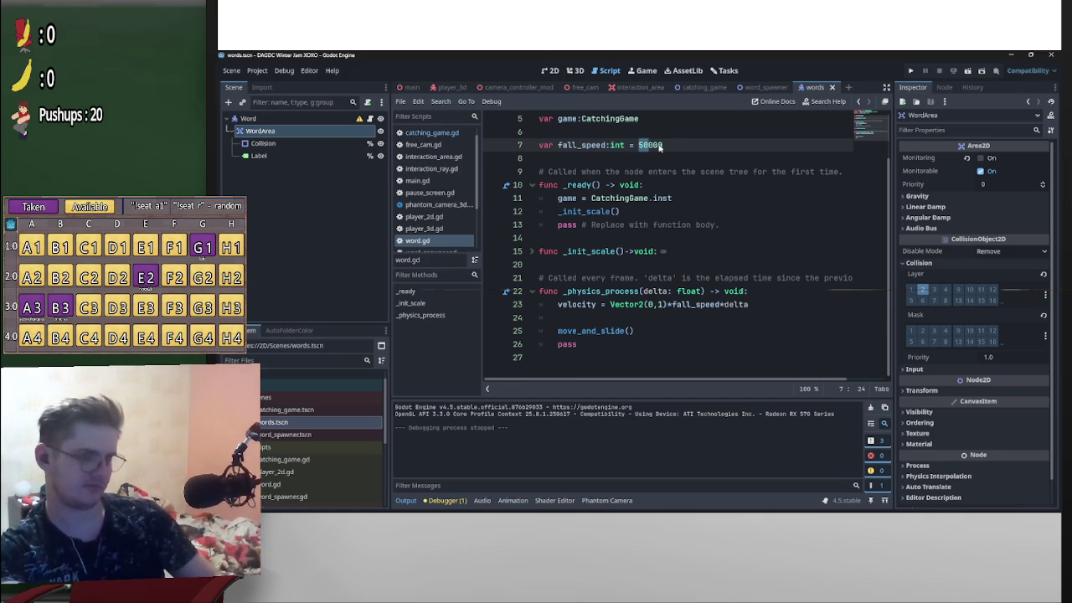
pyautogui.click(698, 88)
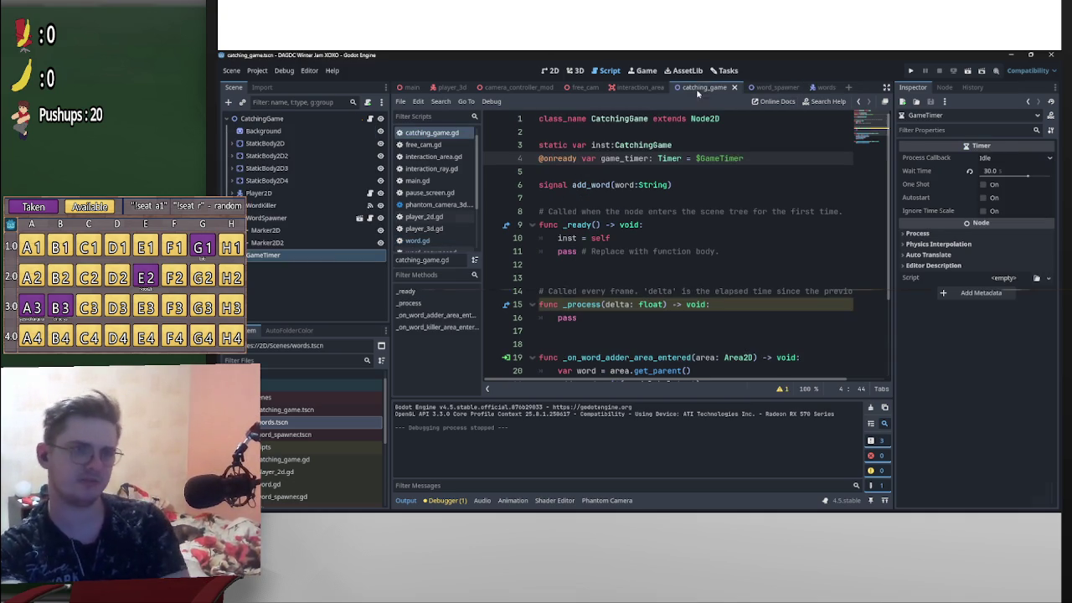
# - Playtest the catching game, then set fall_speed to 10000 and test-run it
pyautogui.click(967, 71)
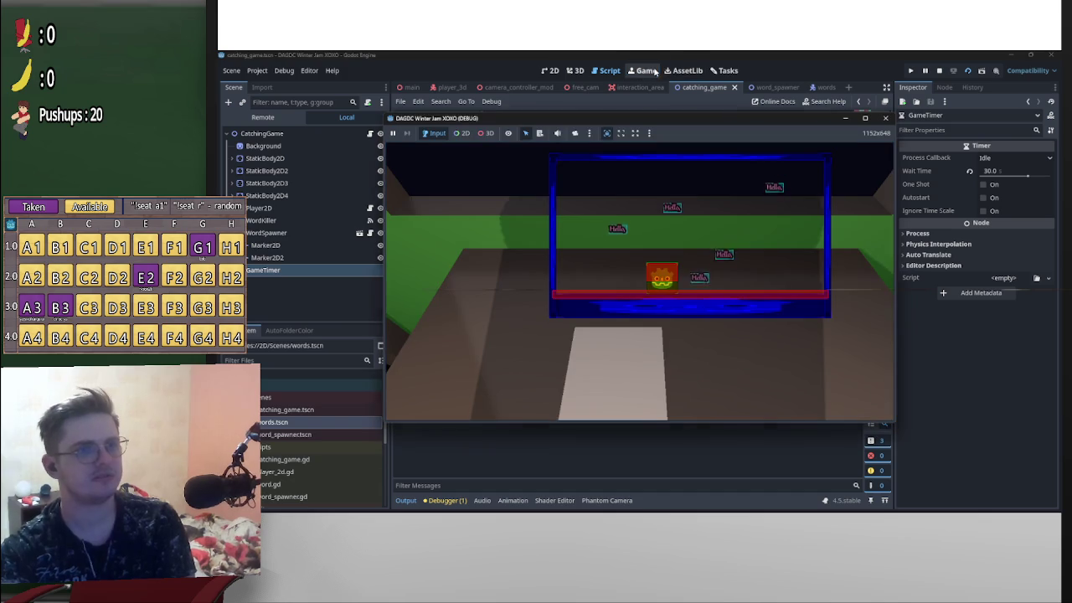
pyautogui.click(815, 87)
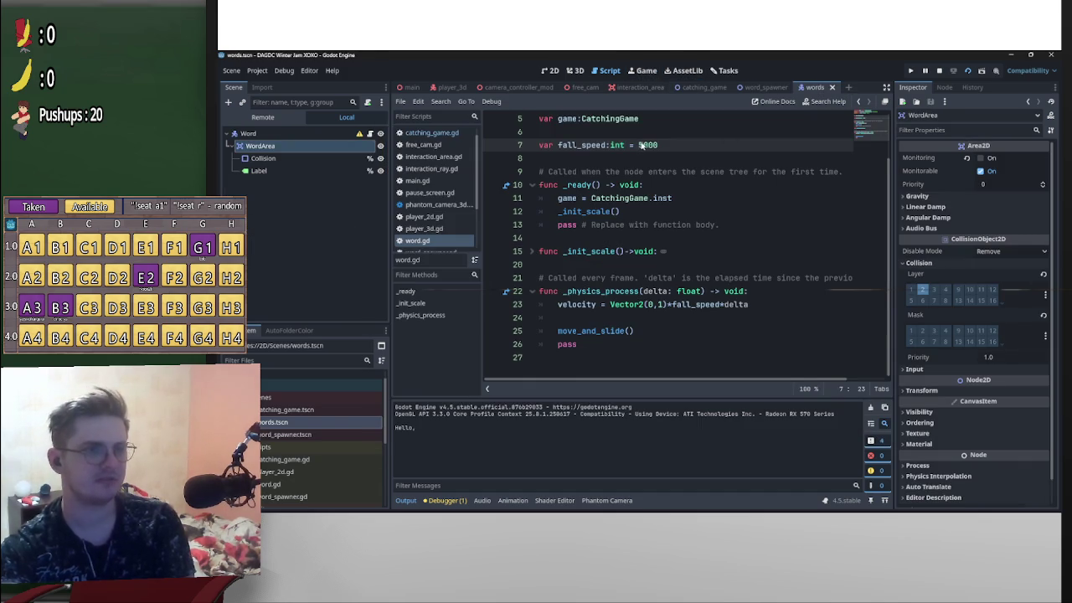
pyautogui.click(639, 145)
pyautogui.press('Delete')
pyautogui.write('10')
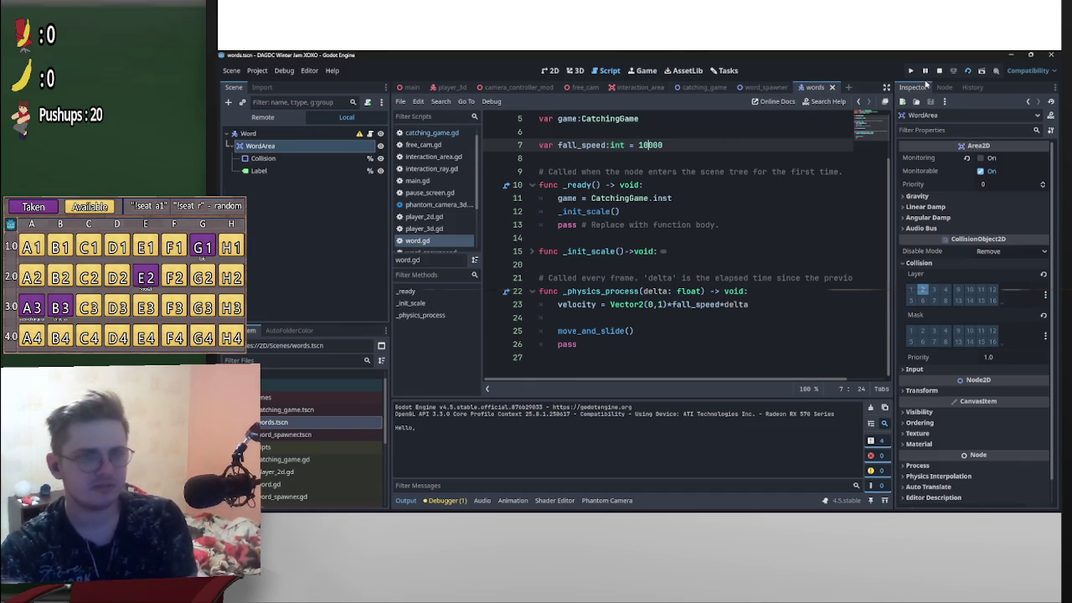
pyautogui.click(965, 73)
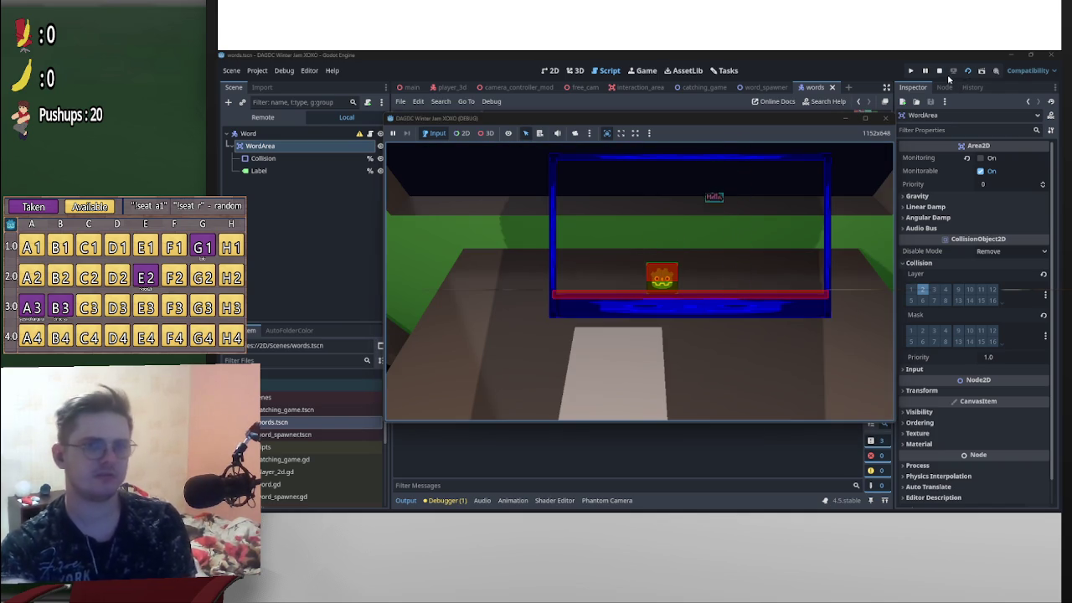
pyautogui.click(939, 70)
# - Change fall_speed to 20000, test-run it, and return to catching_game
pyautogui.click(643, 149)
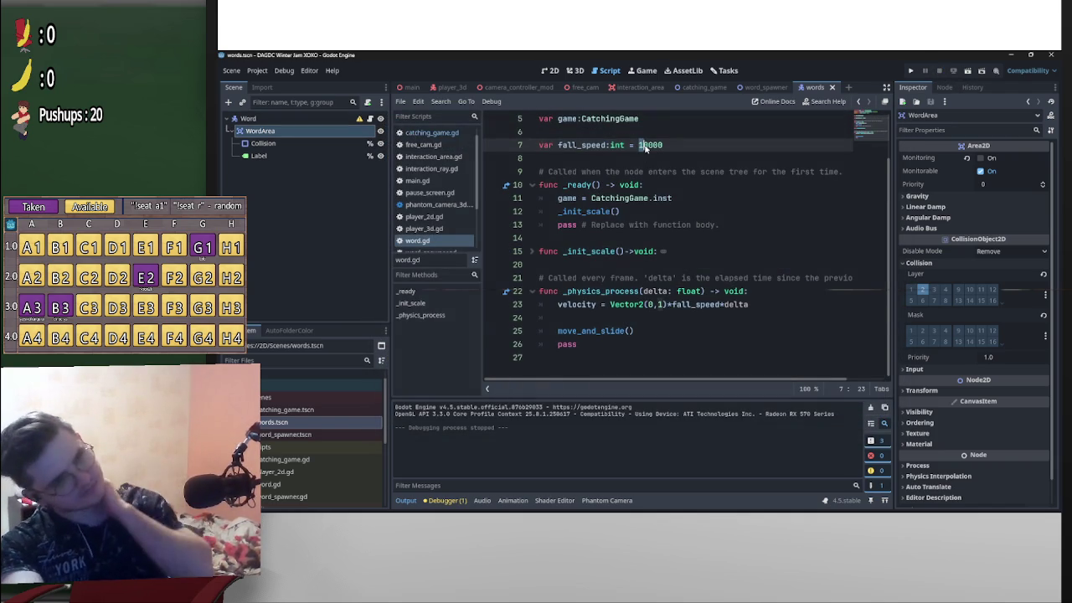
pyautogui.write('2')
pyautogui.press('Delete')
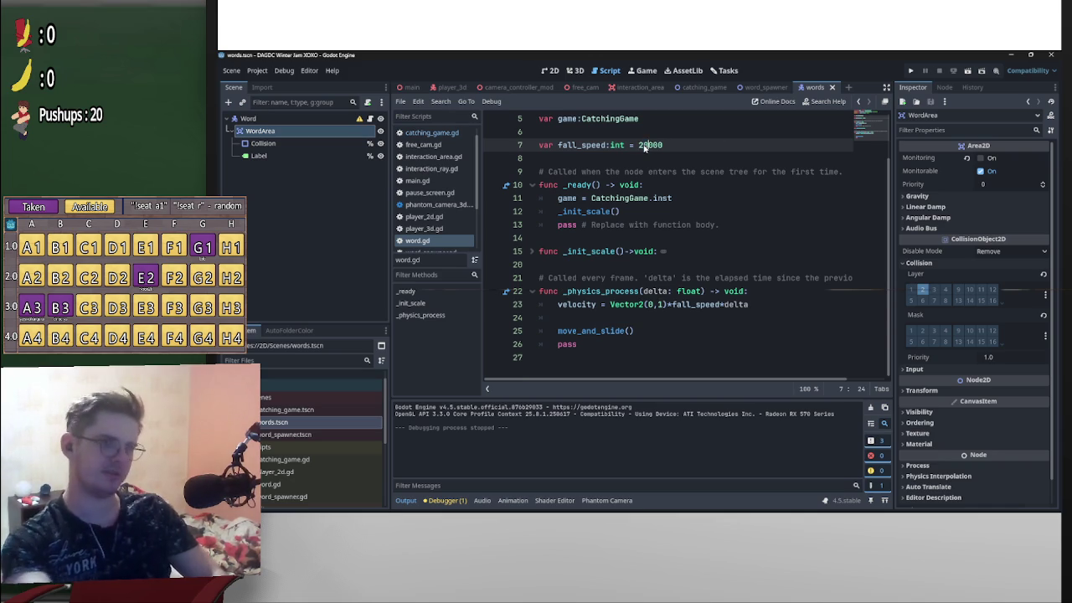
pyautogui.click(968, 71)
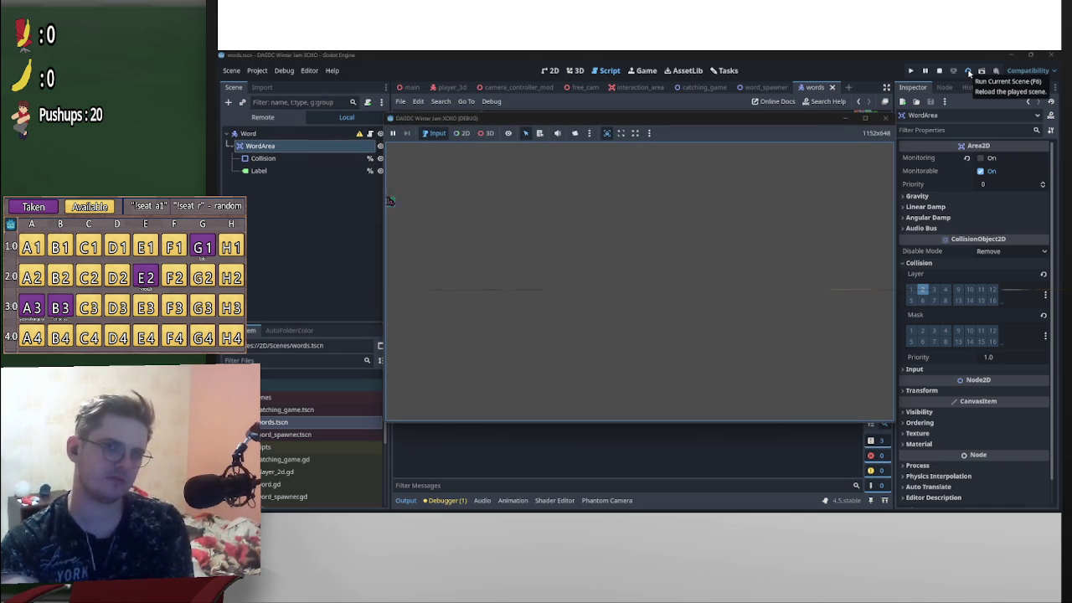
pyautogui.click(939, 70)
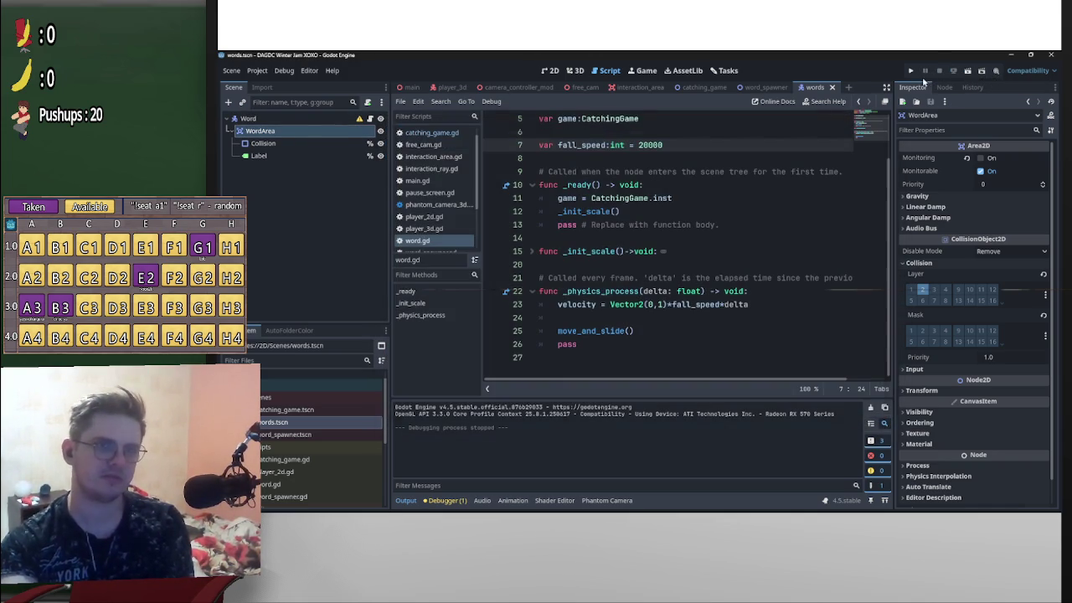
pyautogui.click(758, 87)
pyautogui.click(702, 87)
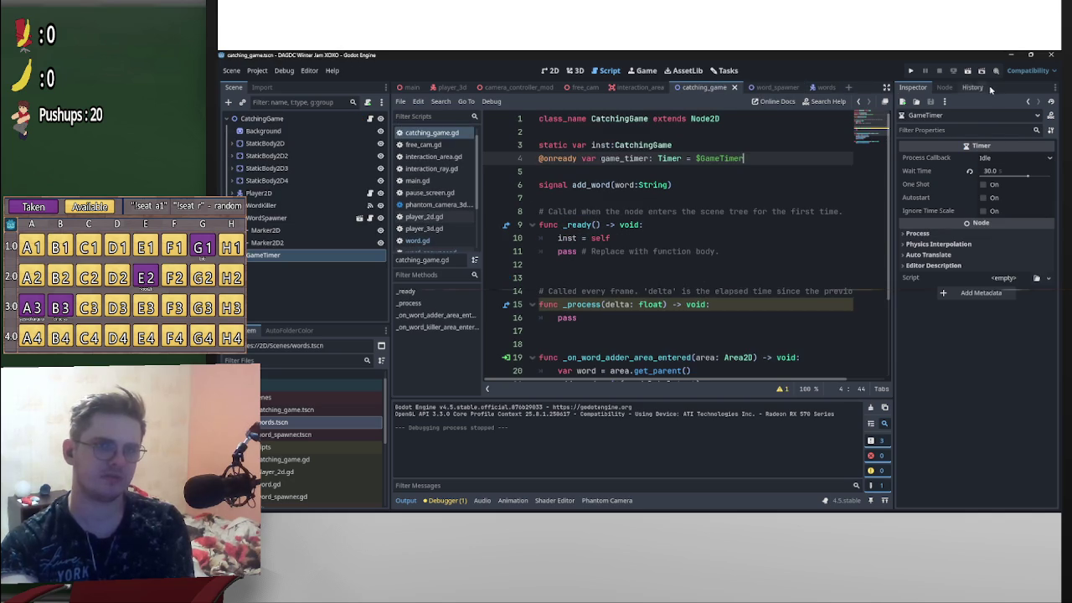
# - Playtest again, then set fall_speed to 15000 and run the catching game
pyautogui.click(968, 72)
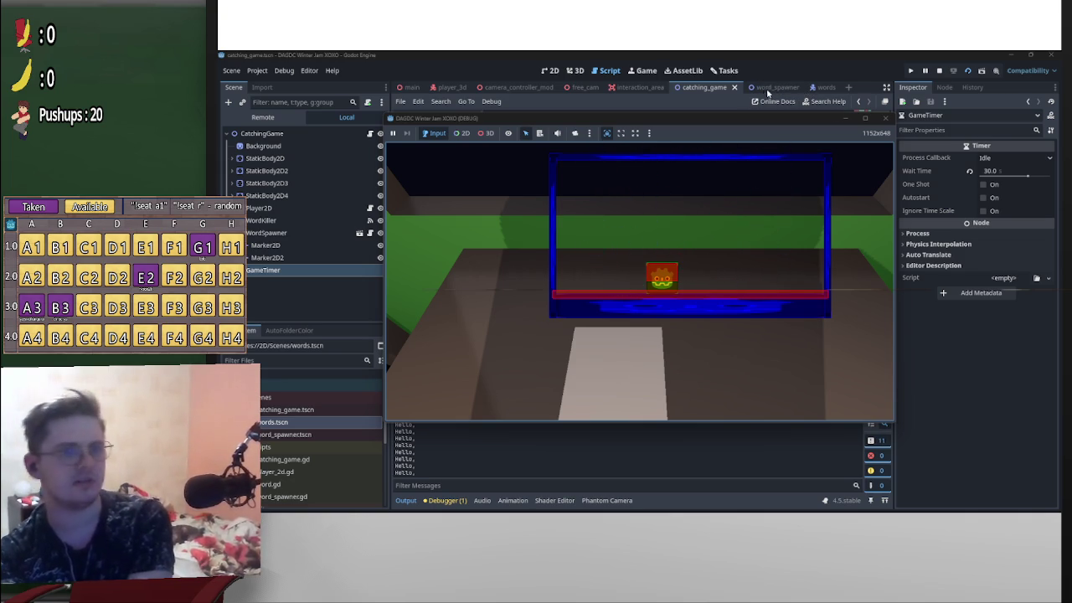
pyautogui.click(939, 70)
pyautogui.click(817, 87)
pyautogui.click(651, 145)
pyautogui.press('BackSpace')
pyautogui.press('BackSpace')
pyautogui.write('15000')
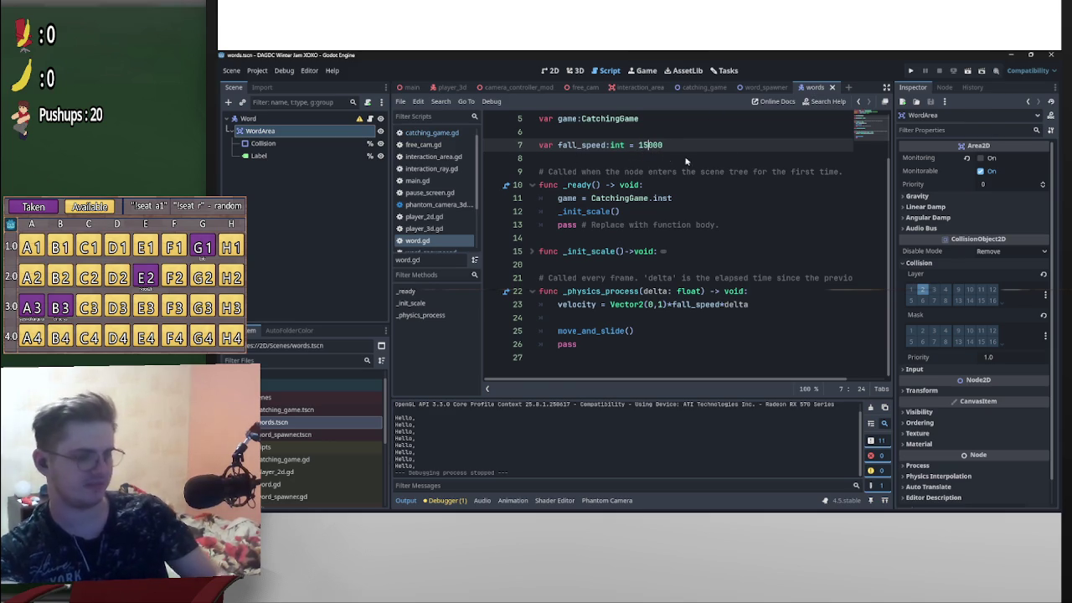
pyautogui.click(703, 87)
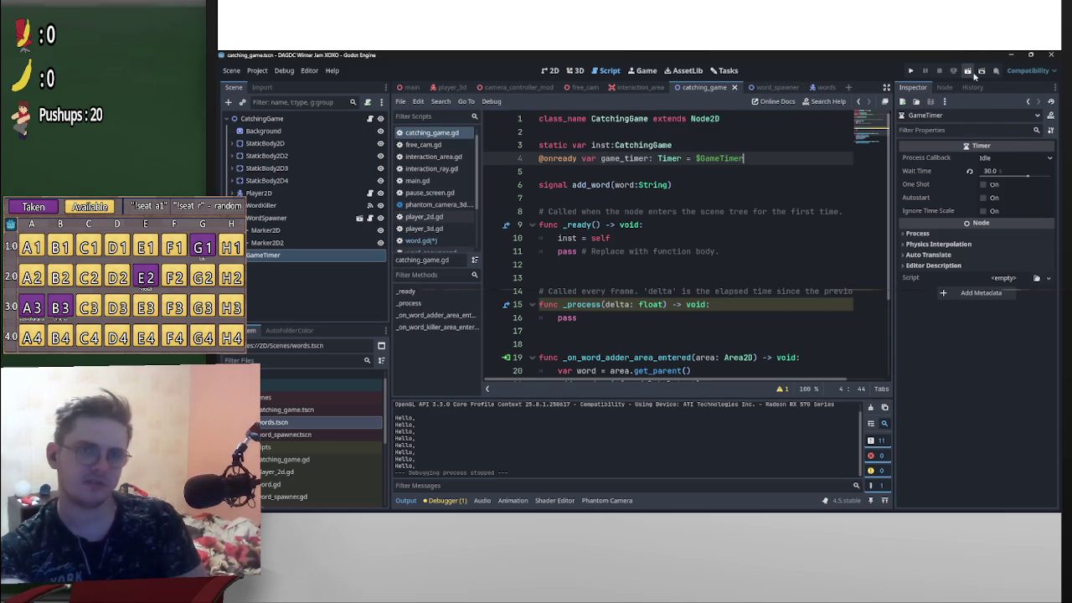
pyautogui.click(970, 72)
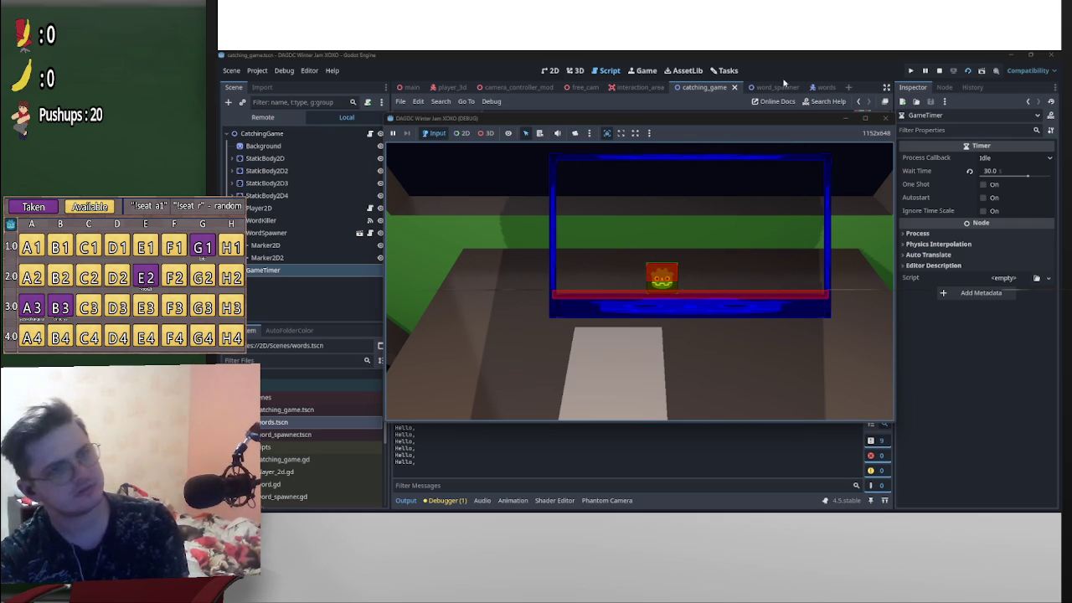
pyautogui.click(939, 70)
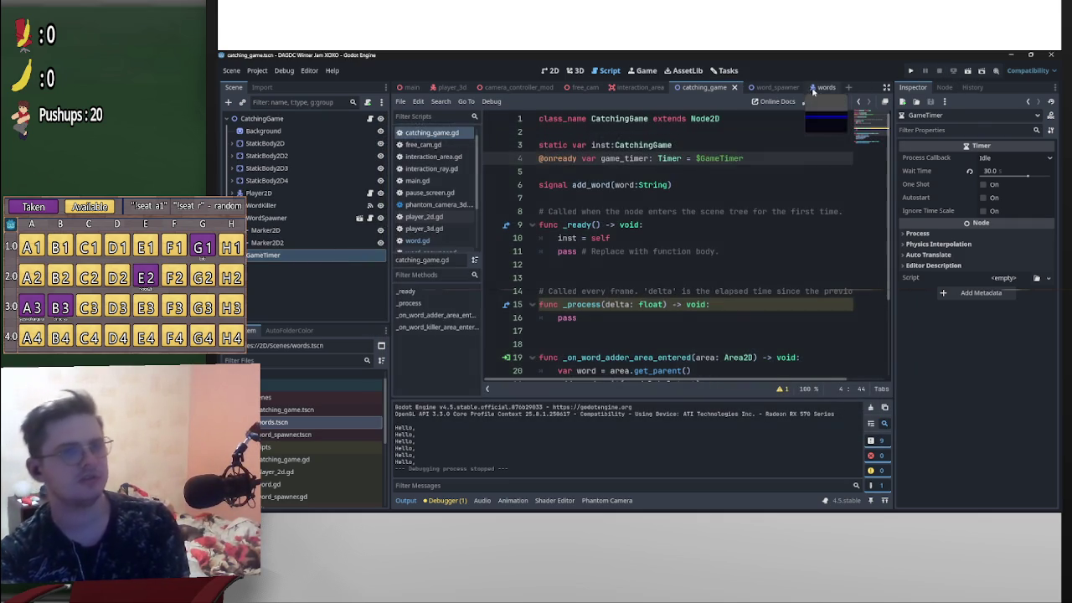
# - Lower fall_speed back to 10000 and run the catching game again
pyautogui.click(825, 87)
pyautogui.press('BackSpace')
pyautogui.write('000')
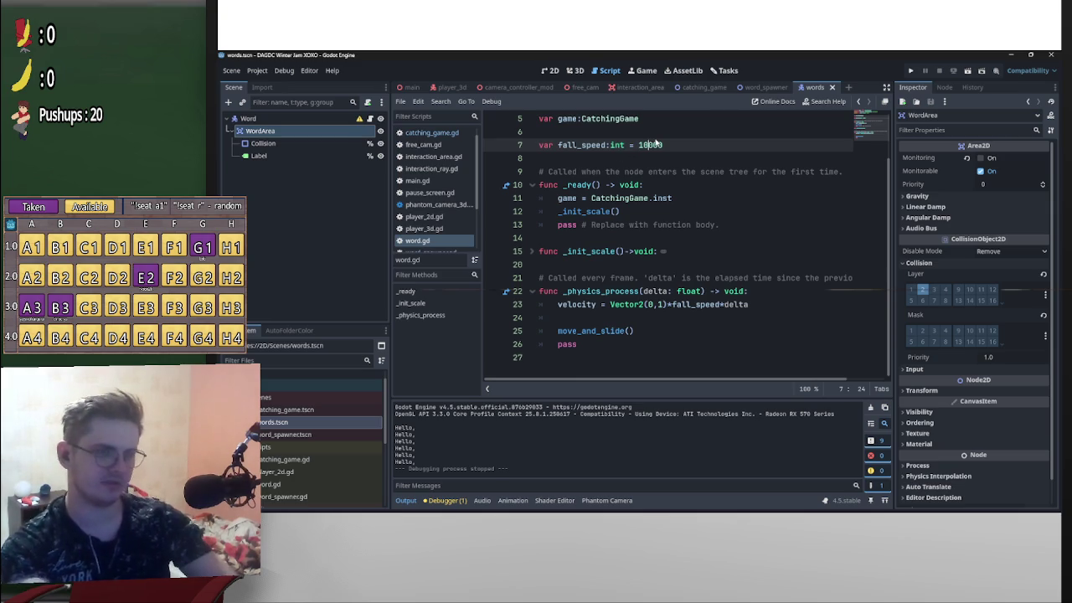
pyautogui.click(704, 88)
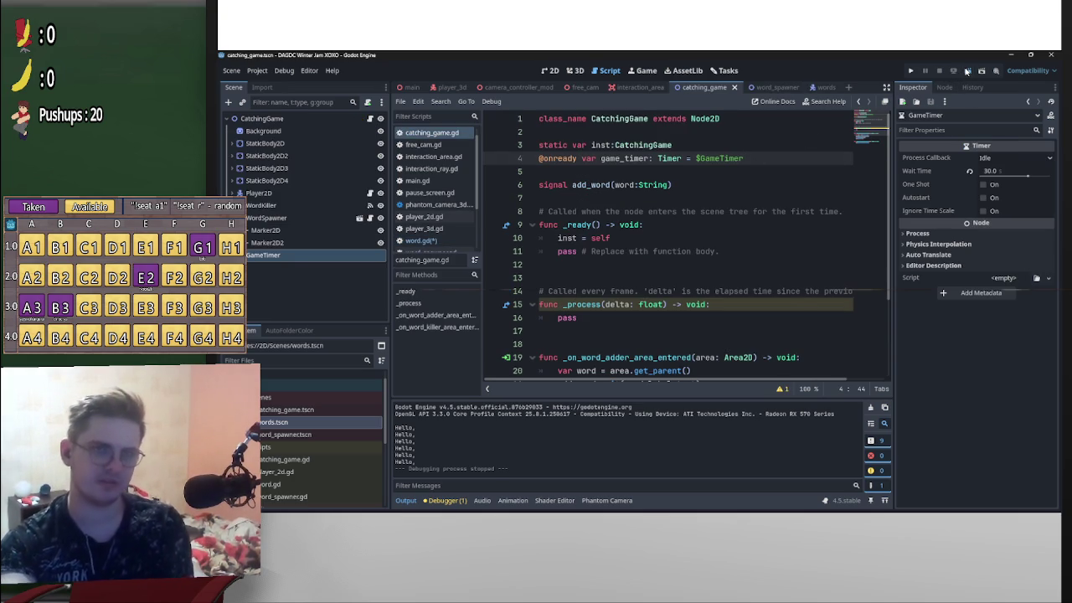
pyautogui.click(967, 70)
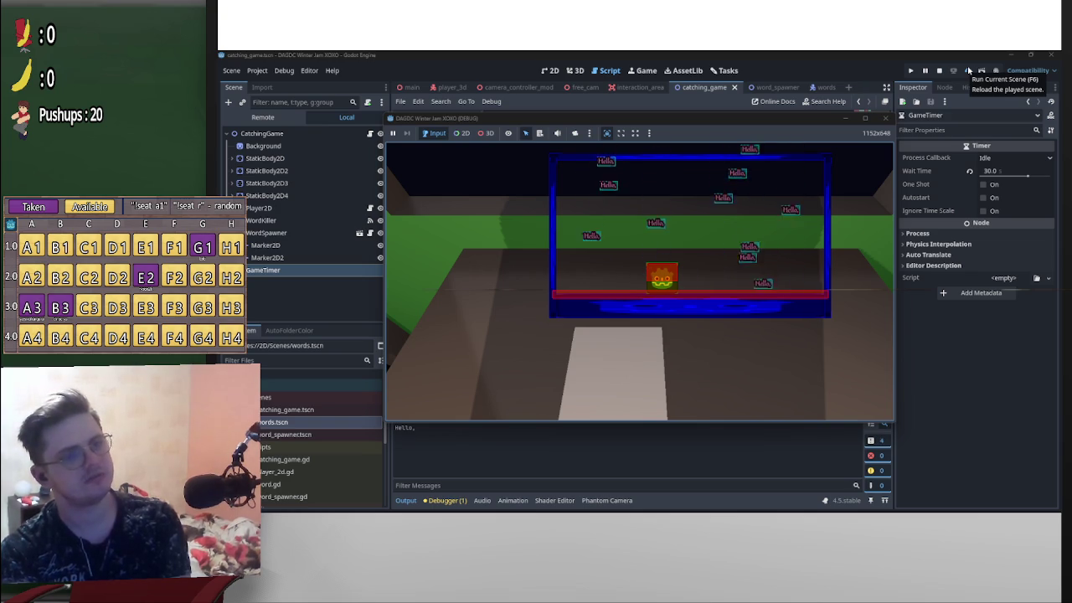
# - Set fall_speed in word.gd to 5000 and test-run the scene
pyautogui.click(812, 87)
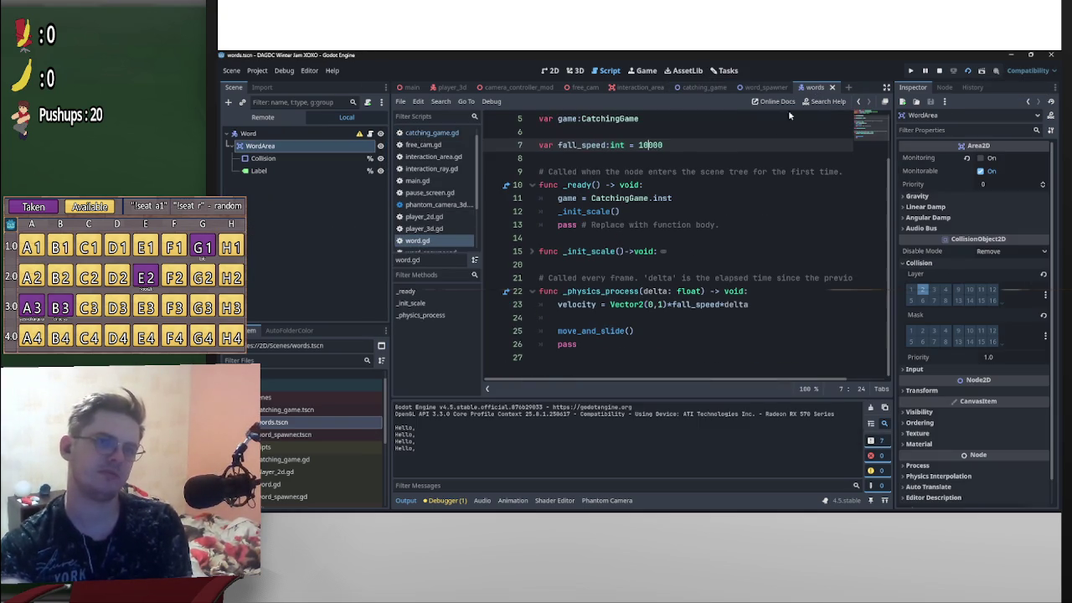
pyautogui.click(642, 146)
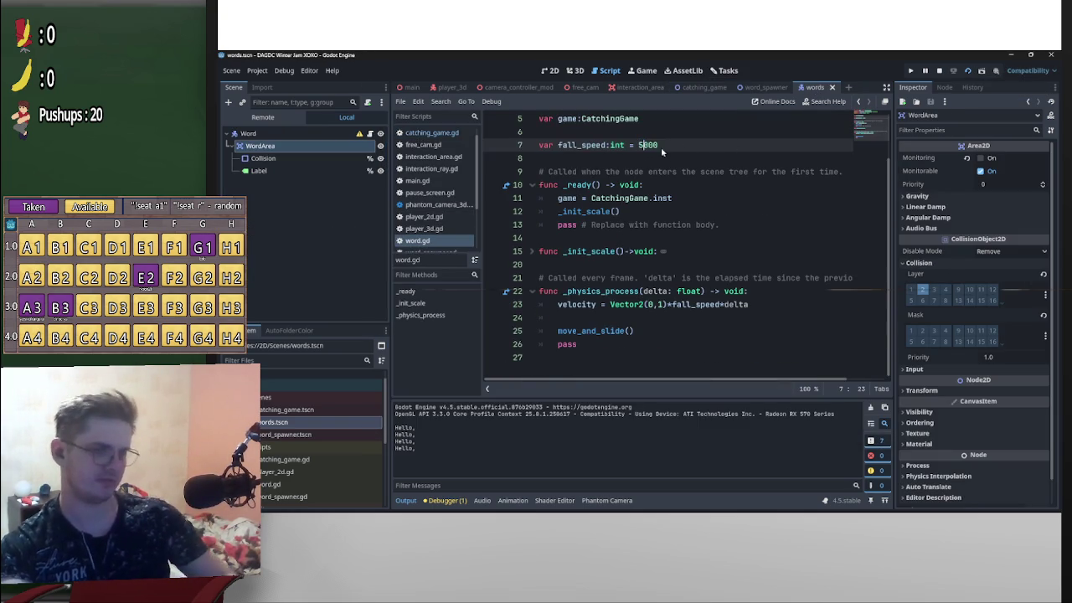
pyautogui.click(968, 71)
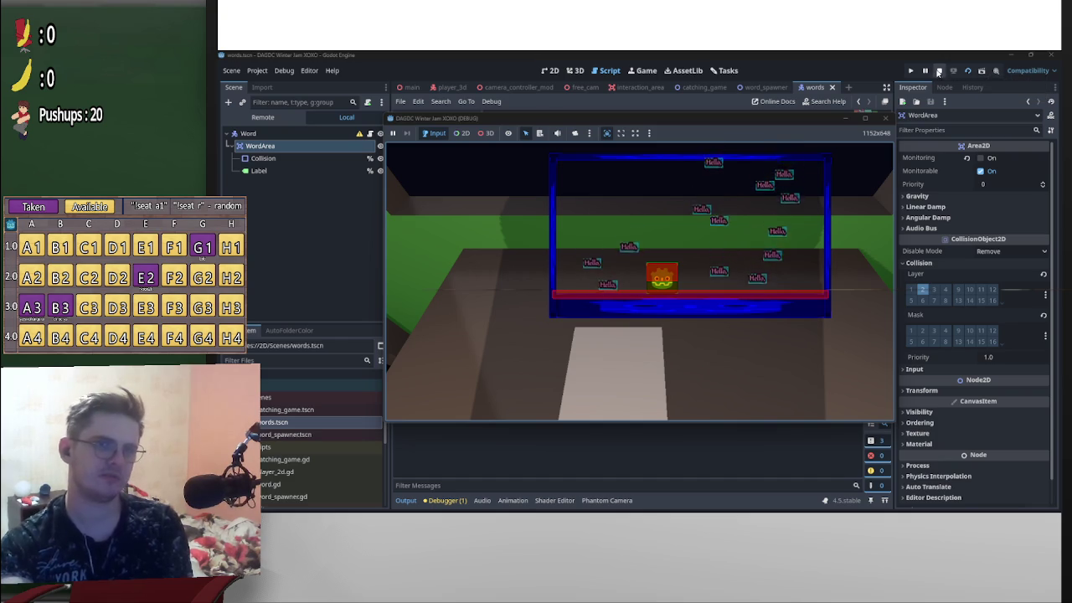
pyautogui.click(939, 70)
# - Drop fall_speed to 1000 and playtest the scene and the catching game
pyautogui.click(640, 145)
pyautogui.write('1')
pyautogui.click(967, 71)
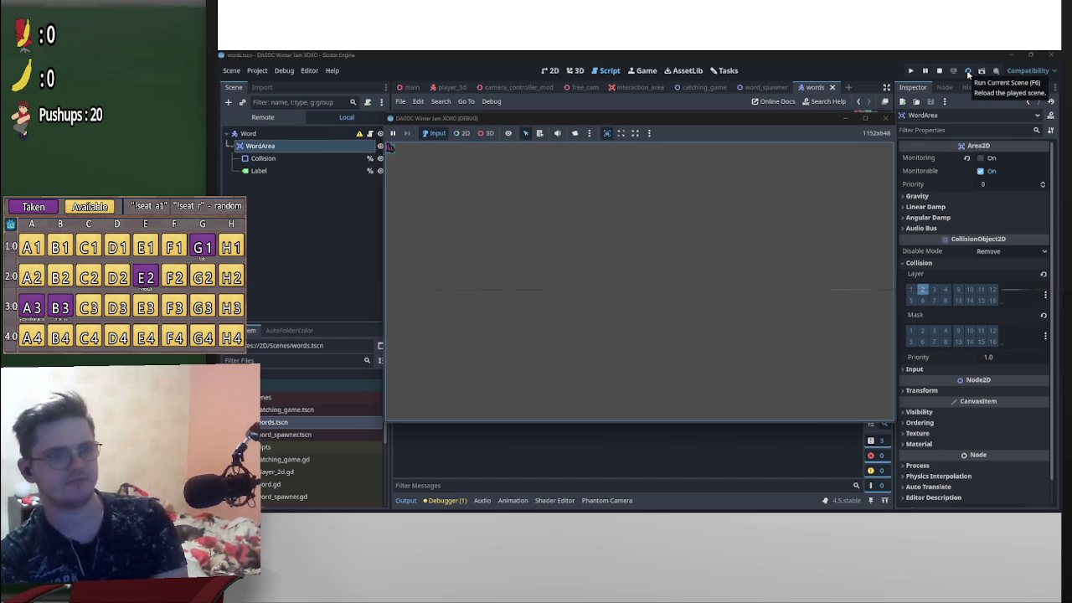
pyautogui.click(939, 71)
pyautogui.click(704, 88)
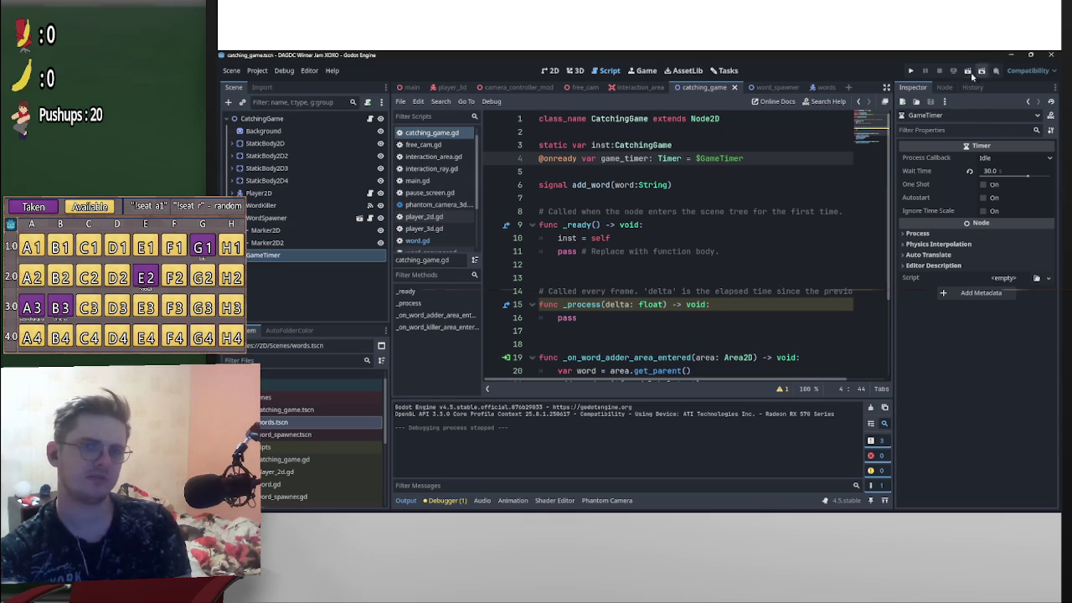
pyautogui.click(967, 71)
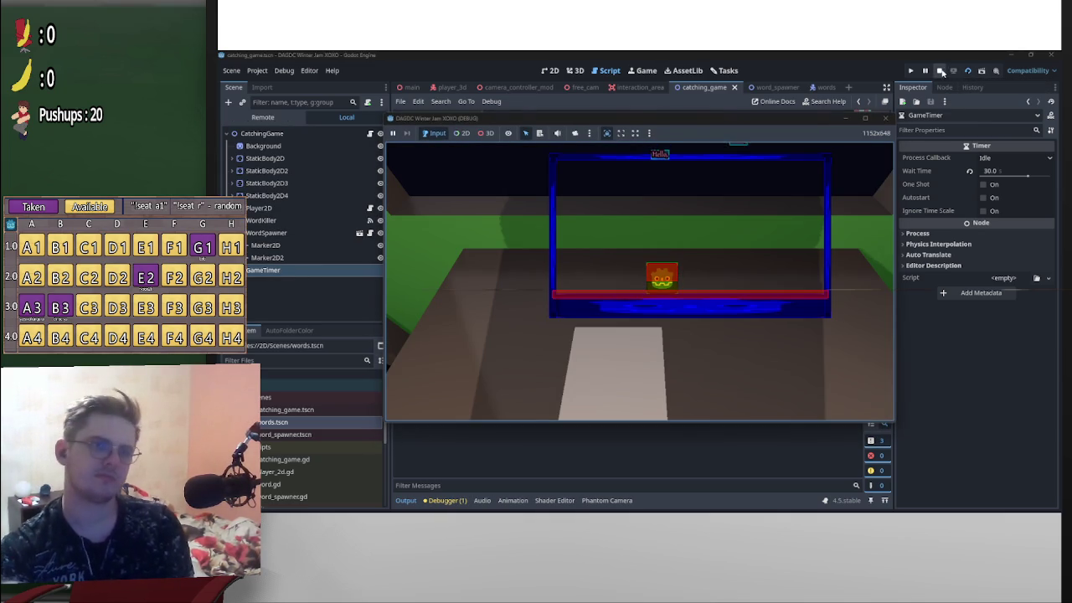
pyautogui.click(939, 70)
# - Revisit the fall_speed value in word.gd and run the catching game again
pyautogui.click(778, 87)
pyautogui.click(815, 87)
pyautogui.click(646, 145)
pyautogui.click(641, 146)
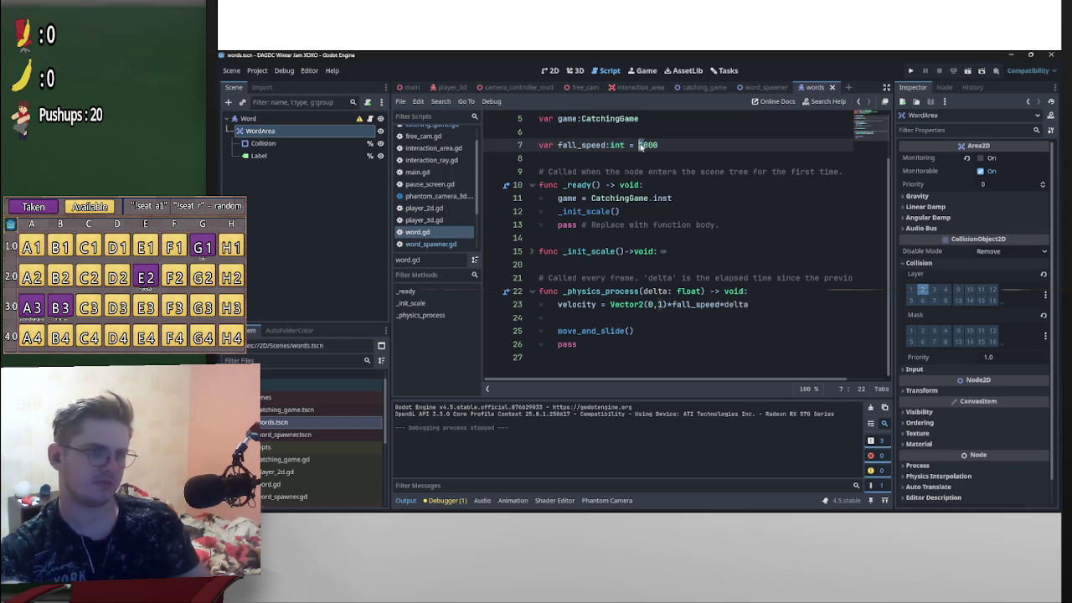
pyautogui.click(705, 88)
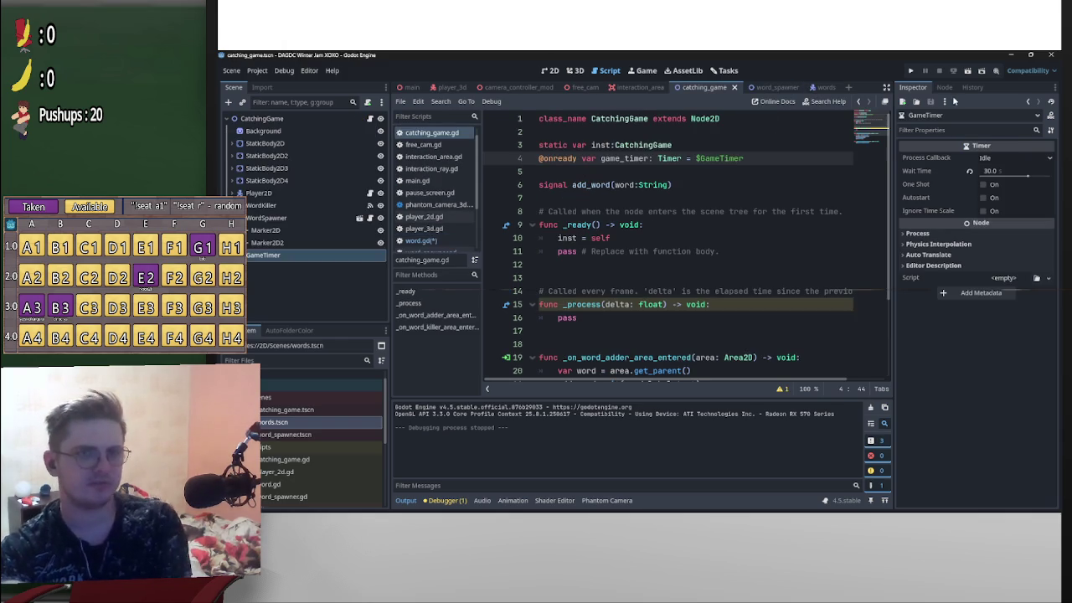
pyautogui.click(965, 73)
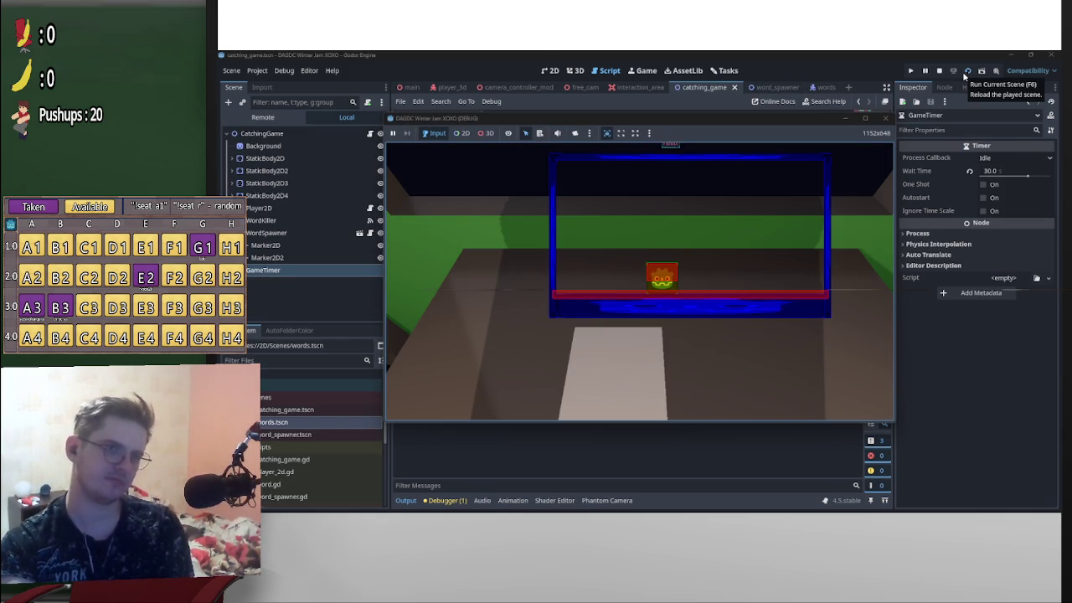
pyautogui.click(941, 71)
# - Change fall_speed to 4000 and playtest the catching game
pyautogui.click(814, 87)
pyautogui.moveTo(648, 145); pyautogui.dragTo(642, 145)
pyautogui.write('4')
pyautogui.press('Delete')
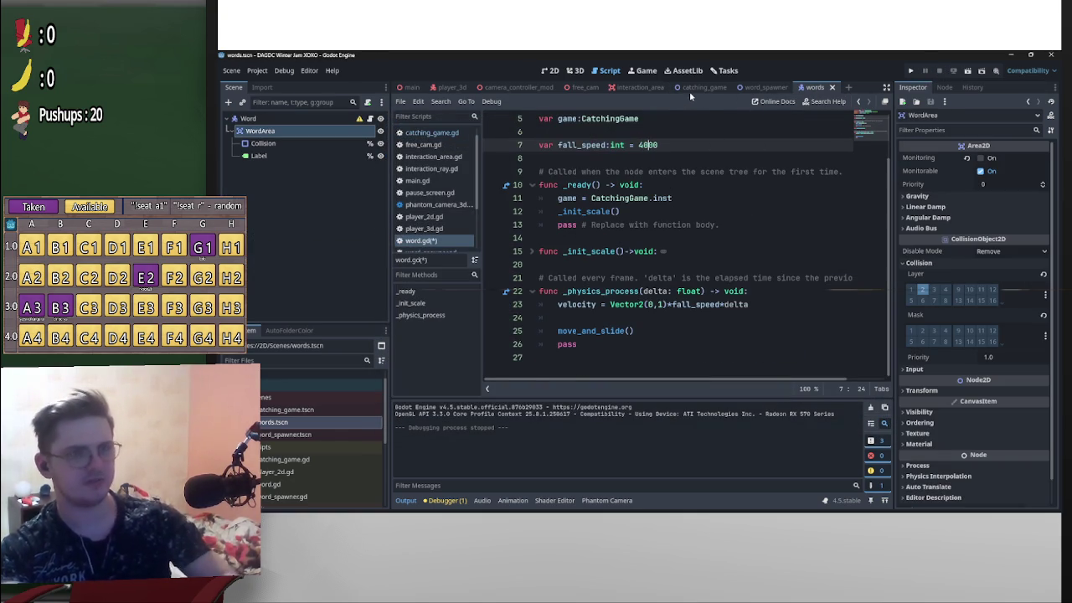
pyautogui.click(700, 87)
pyautogui.click(968, 73)
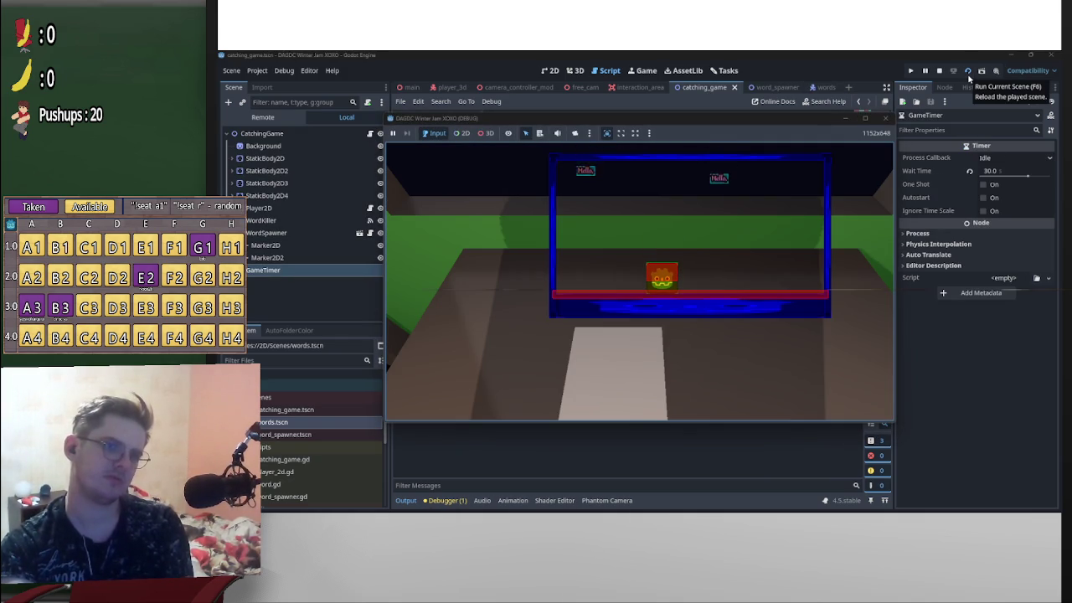
pyautogui.press('F8')
# - Change fall_speed to 3000 and run the catching game
pyautogui.click(776, 87)
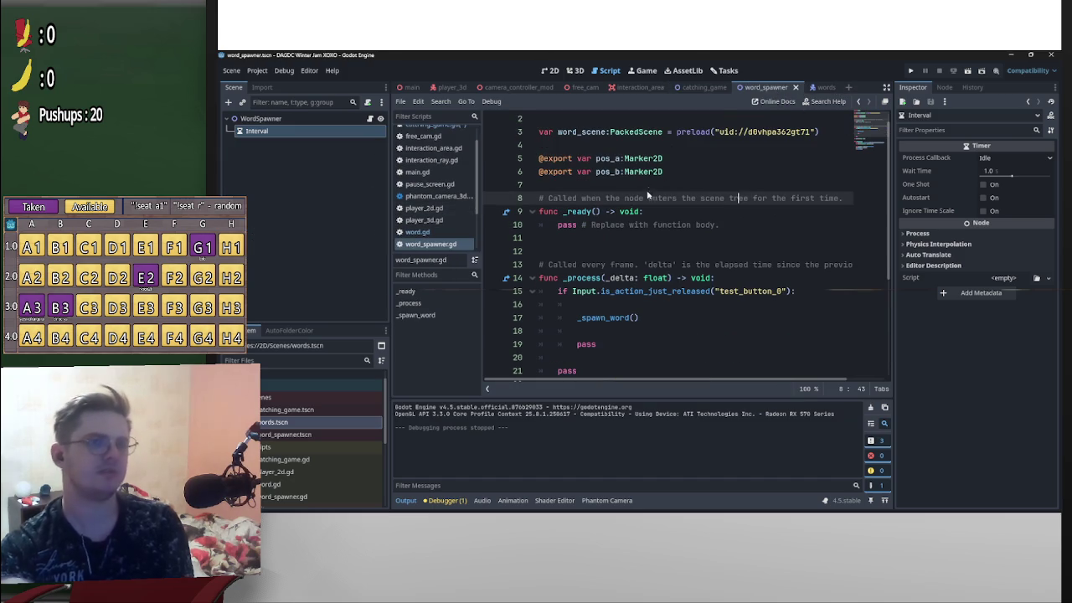
pyautogui.click(817, 87)
pyautogui.click(643, 147)
pyautogui.press('BackSpace')
pyautogui.write('3000')
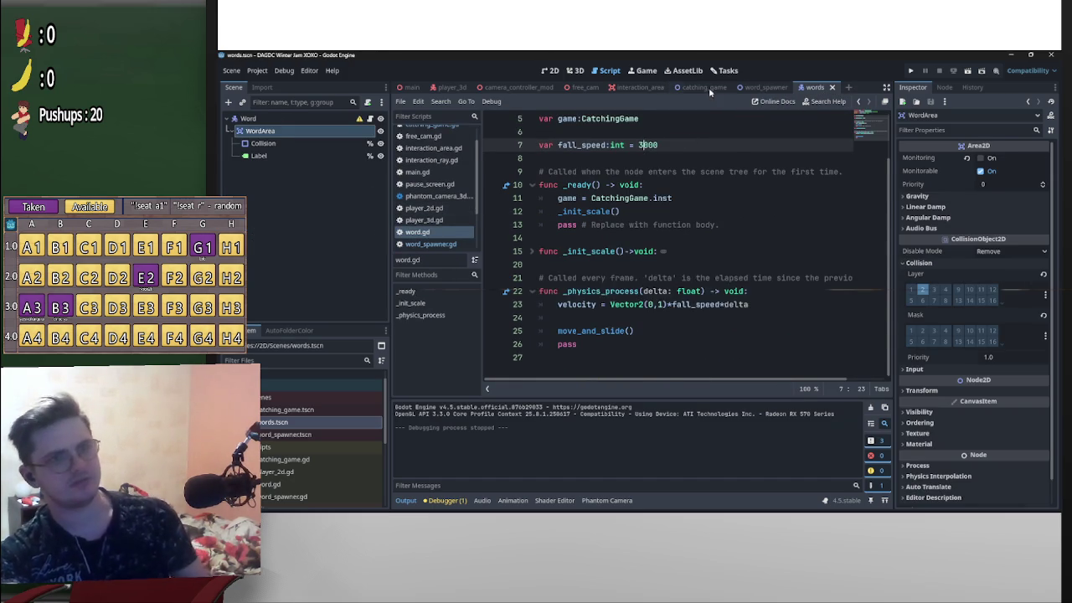
pyautogui.click(709, 87)
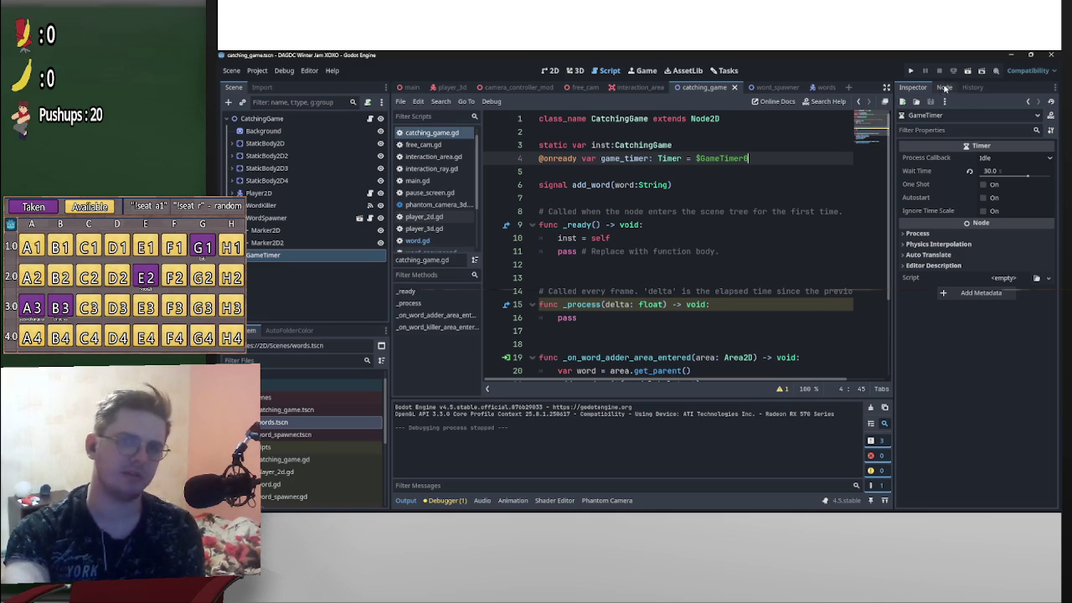
pyautogui.click(968, 71)
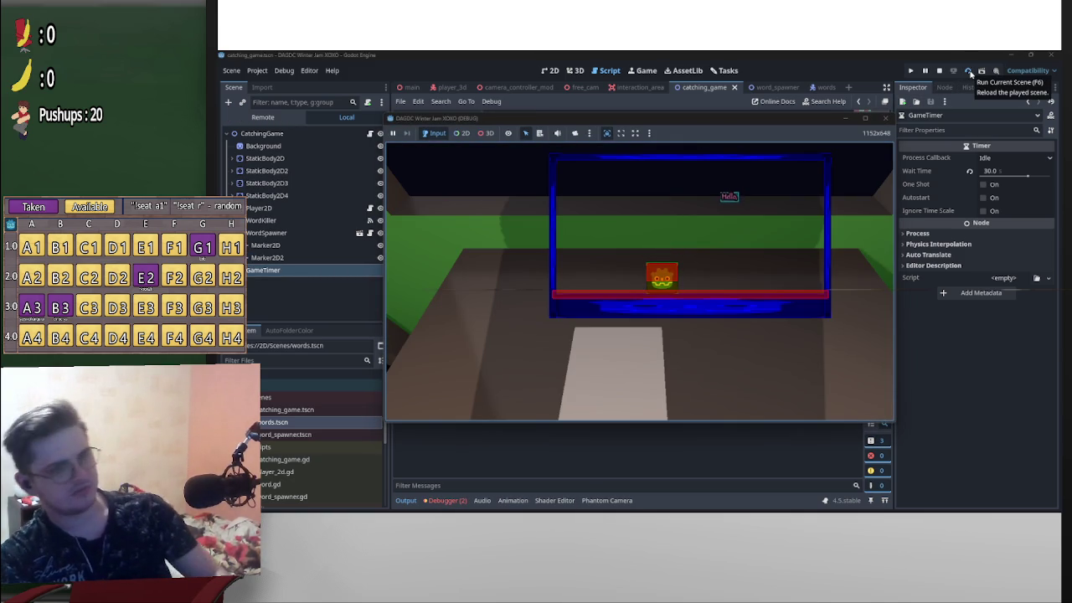
# - Steer the catcher left and right to catch falling Hello words, then stop the game
pyautogui.press('Right')
pyautogui.press('Left')
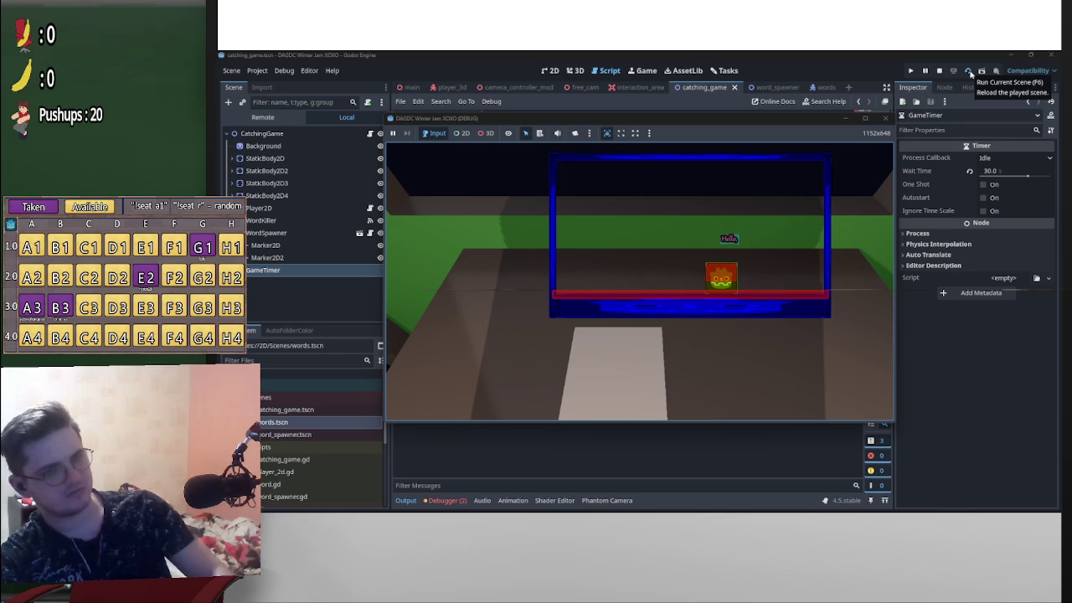
pyautogui.press('Left')
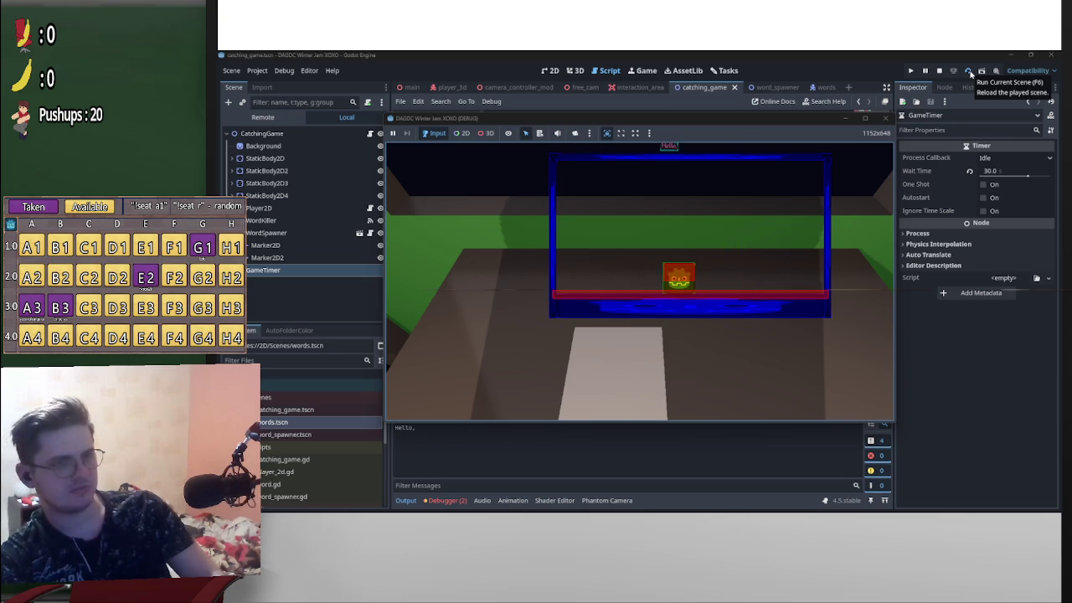
pyautogui.press('Right')
pyautogui.press('Left')
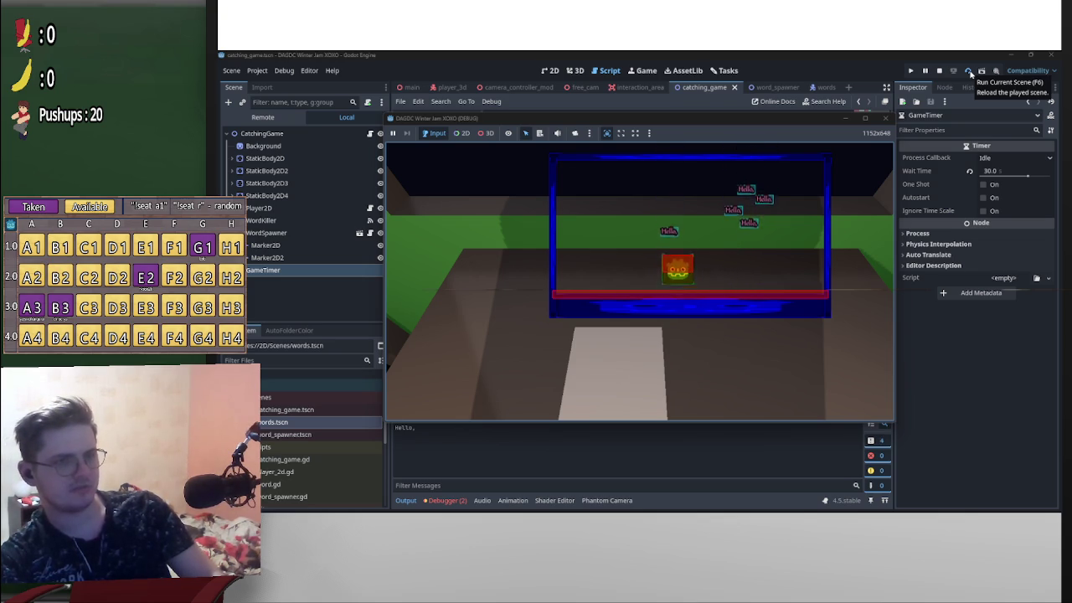
pyautogui.press('Right')
pyautogui.press('Right')
pyautogui.press('Left')
pyautogui.press('Right')
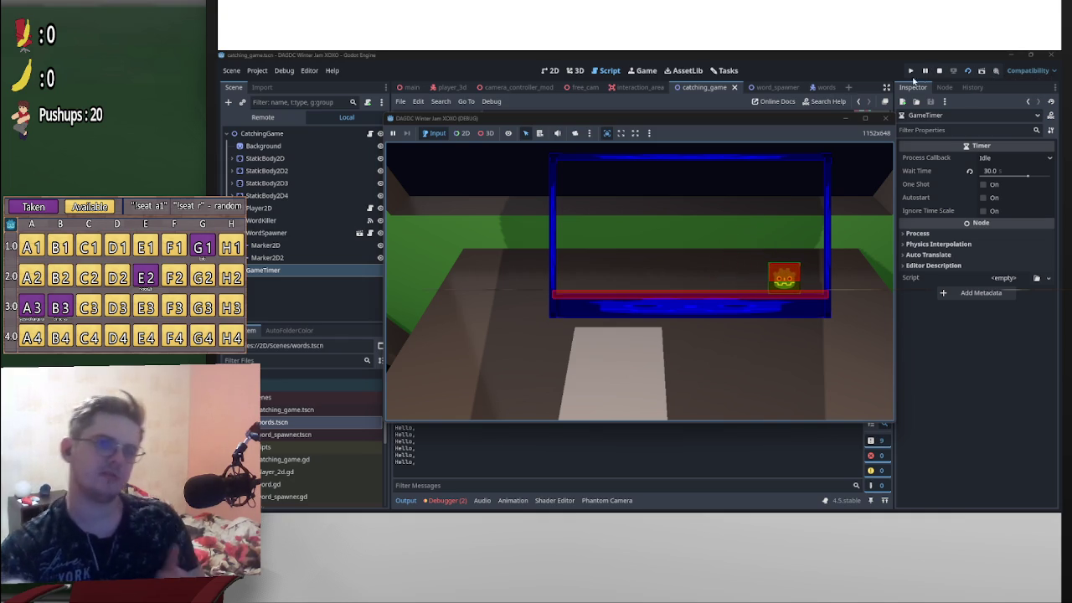
pyautogui.click(940, 72)
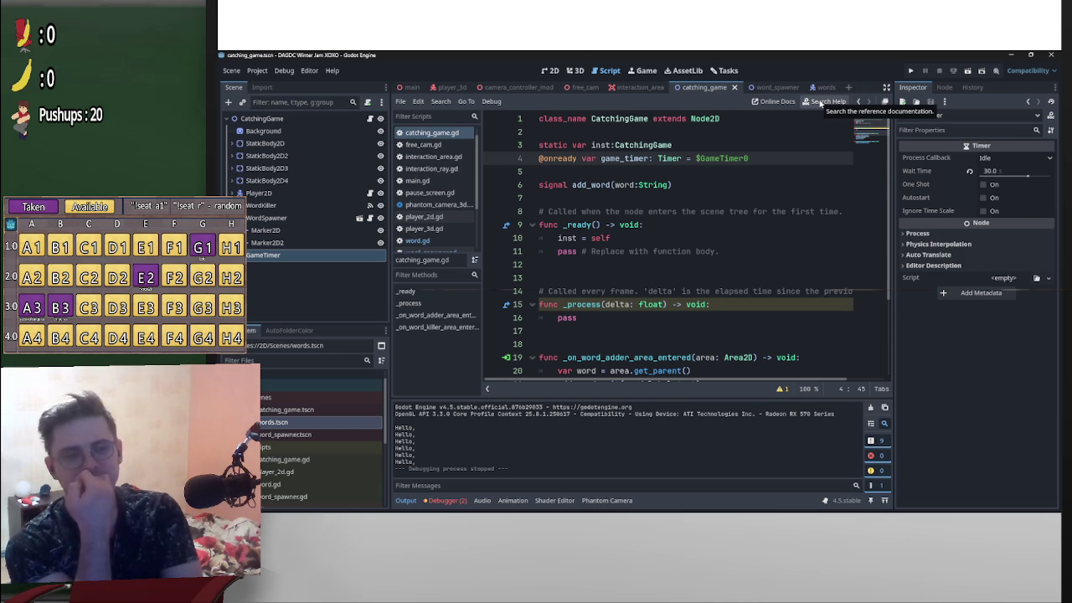
# - Look through the word spawner and catching_game scripts, then return to fall_speed 3000 in word.gd
pyautogui.click(814, 87)
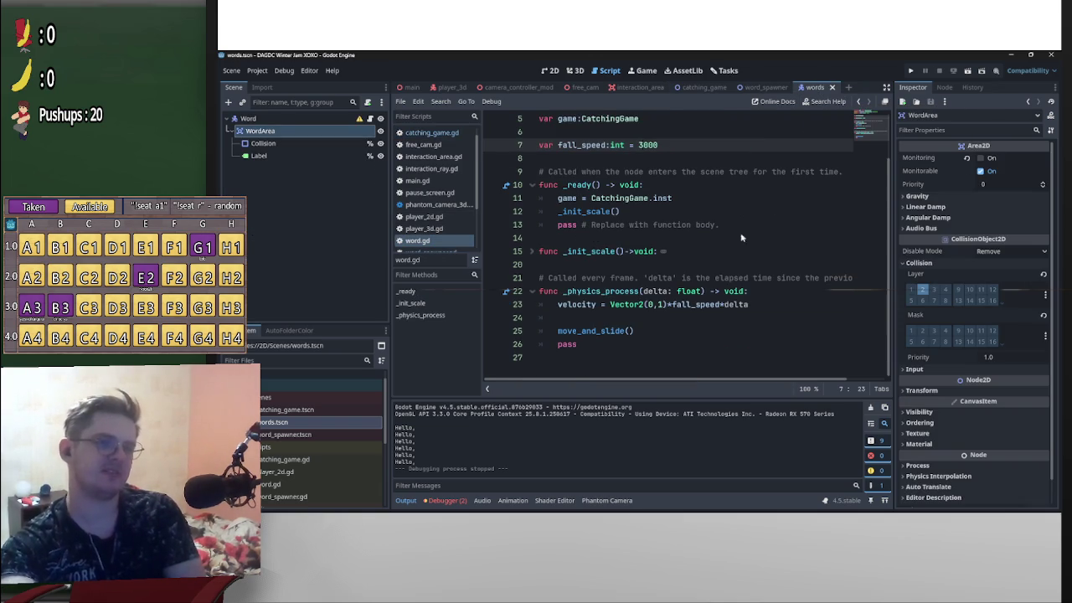
pyautogui.click(759, 88)
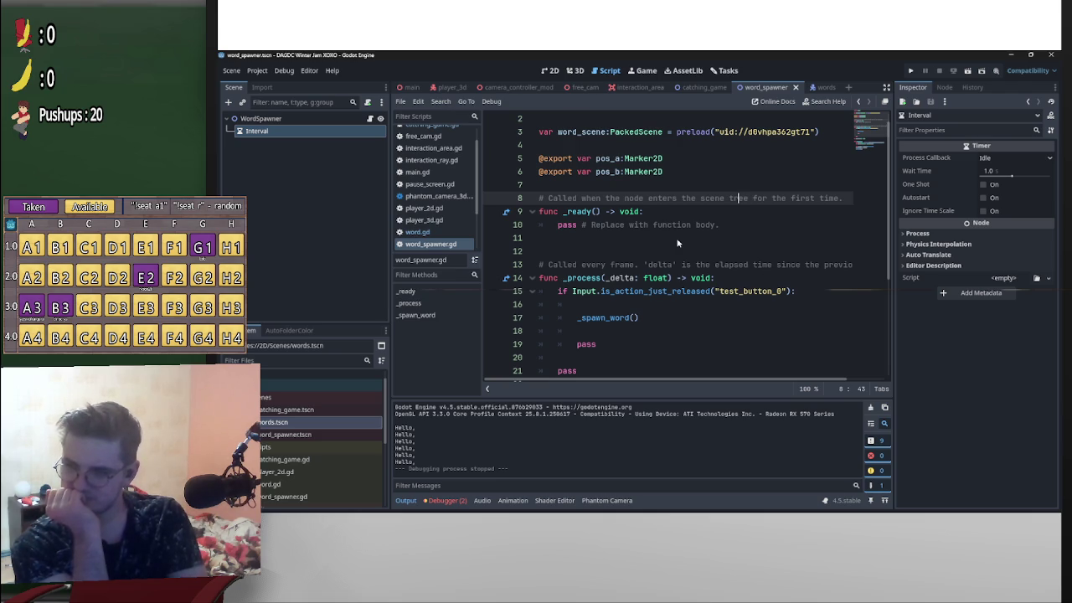
pyautogui.scroll(1, 678, 243)
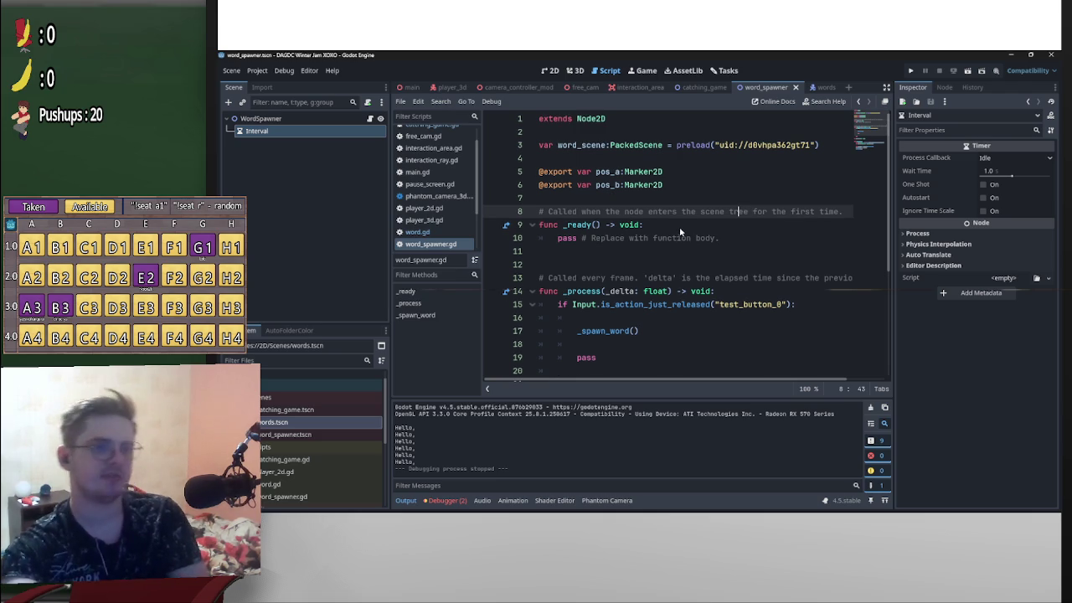
pyautogui.click(702, 89)
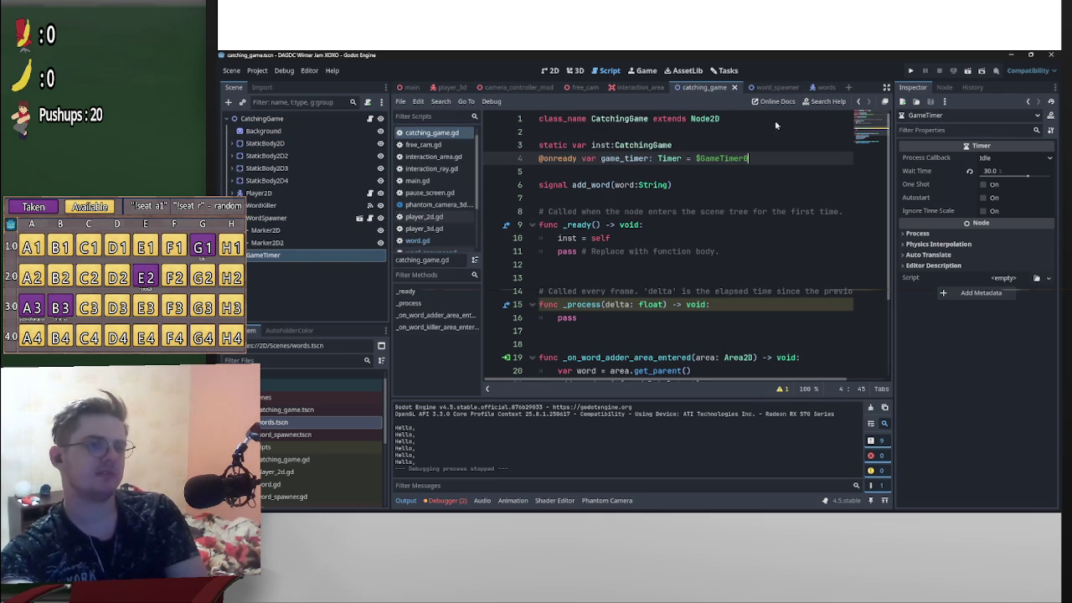
pyautogui.click(809, 88)
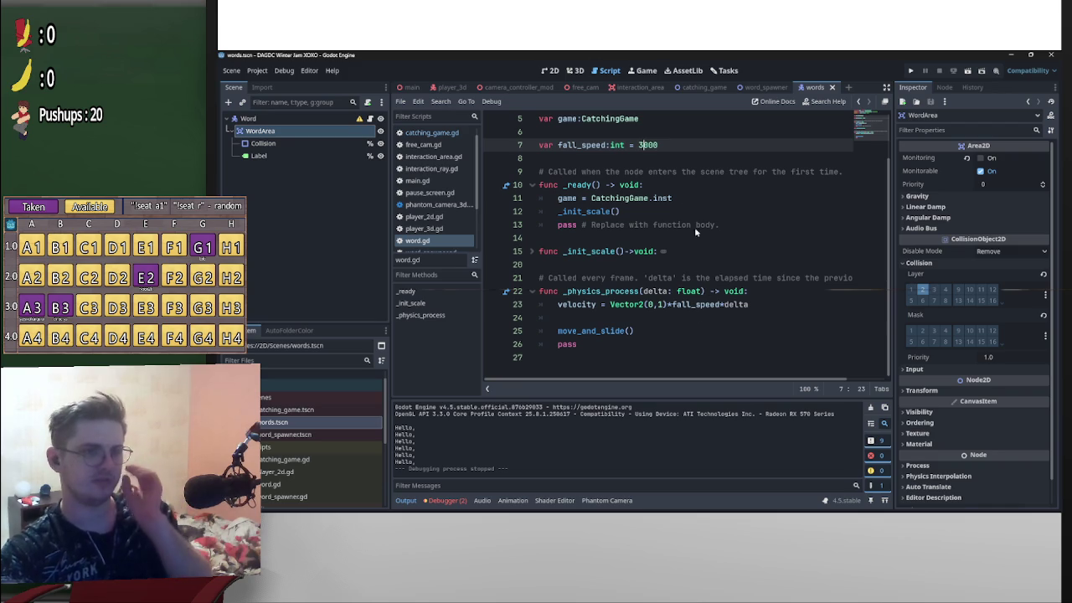
pyautogui.click(639, 146)
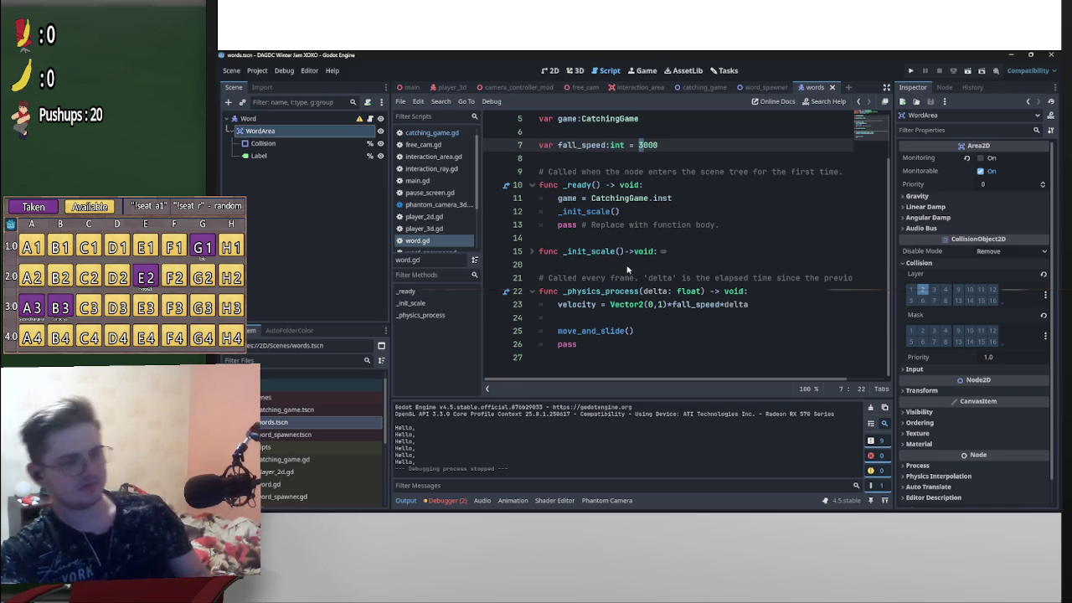
# - Start a velocity.y = min() line beside the velocity assignment, correcting max to min
pyautogui.click(602, 318)
pyautogui.press('Return')
pyautogui.press('Up')
pyautogui.write('vel')
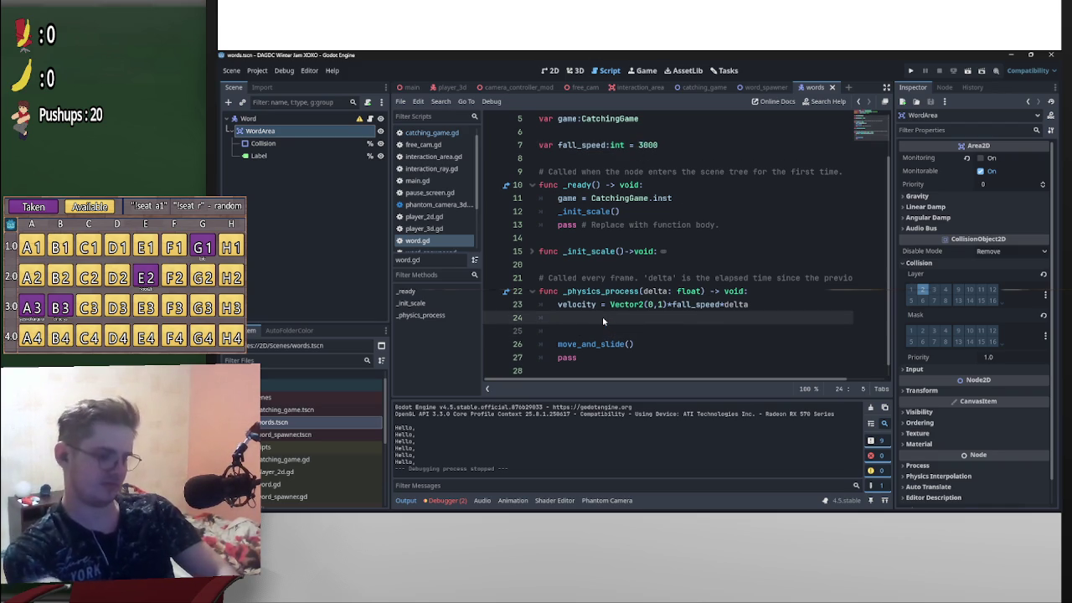
pyautogui.press('Return')
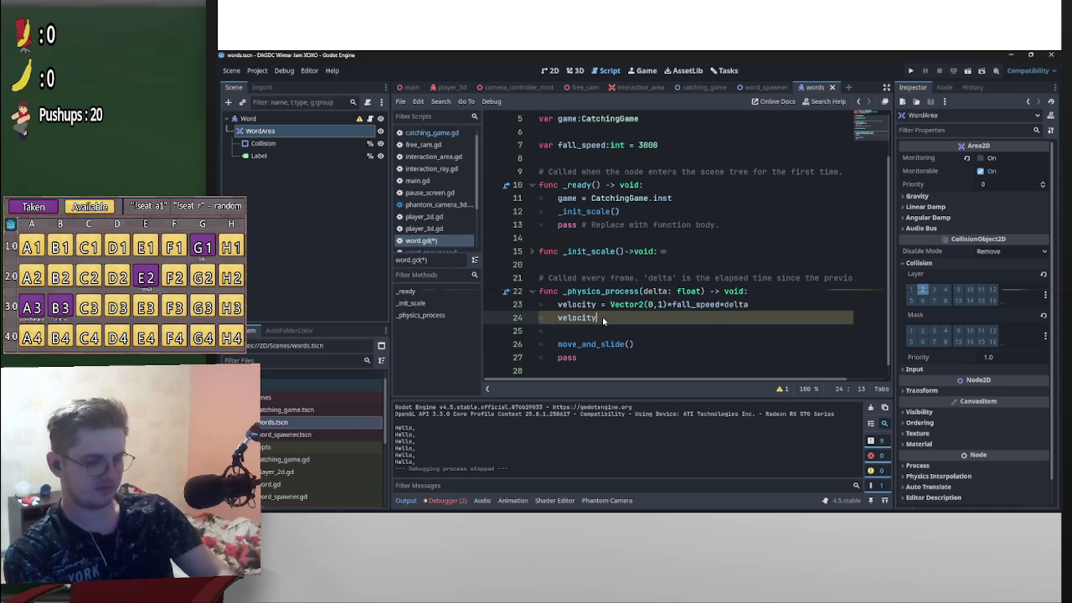
pyautogui.write('.y =')
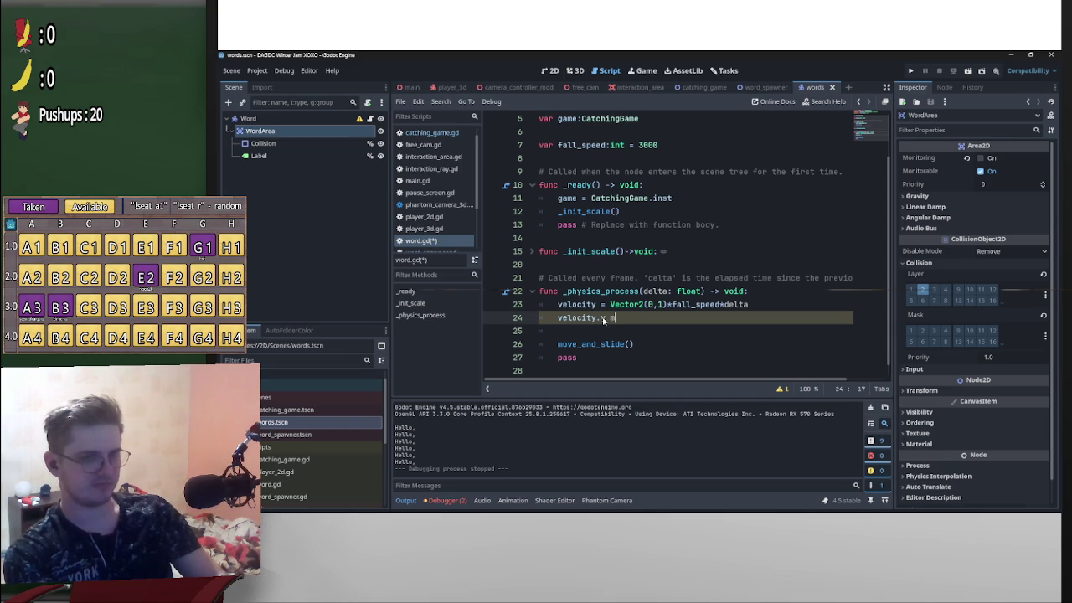
pyautogui.press('BackSpace')
pyautogui.write('= max')
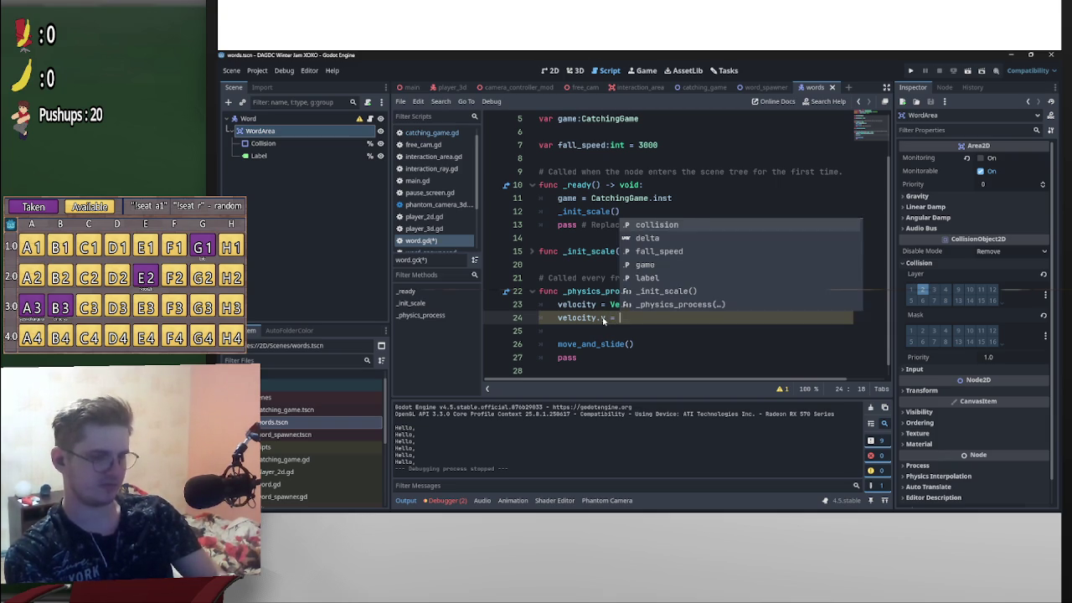
pyautogui.press('Left')
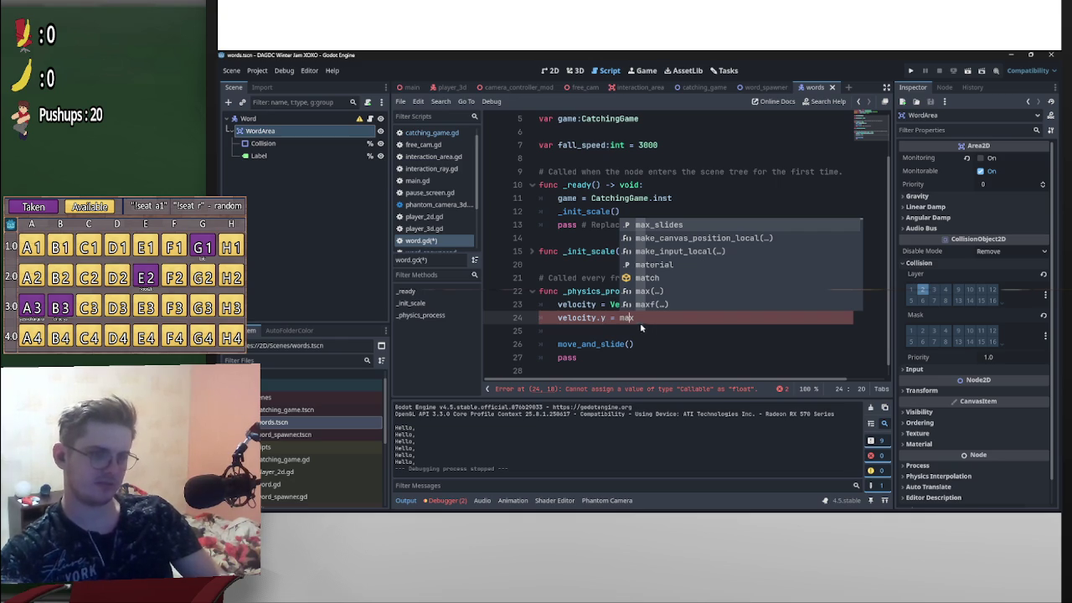
pyautogui.press('Escape')
pyautogui.press('Delete')
pyautogui.press('BackSpace')
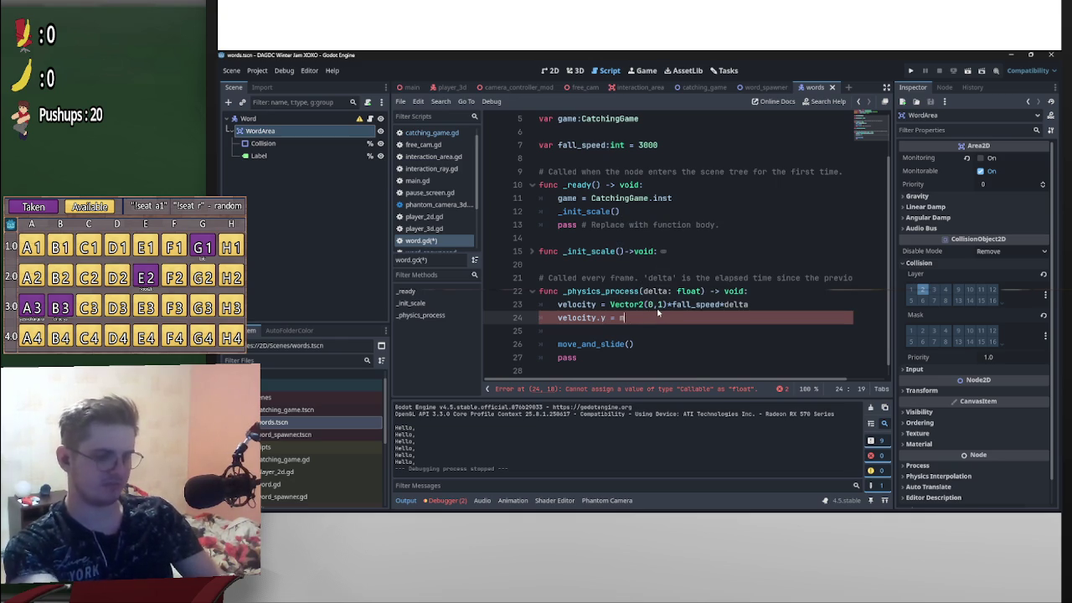
pyautogui.write('in')
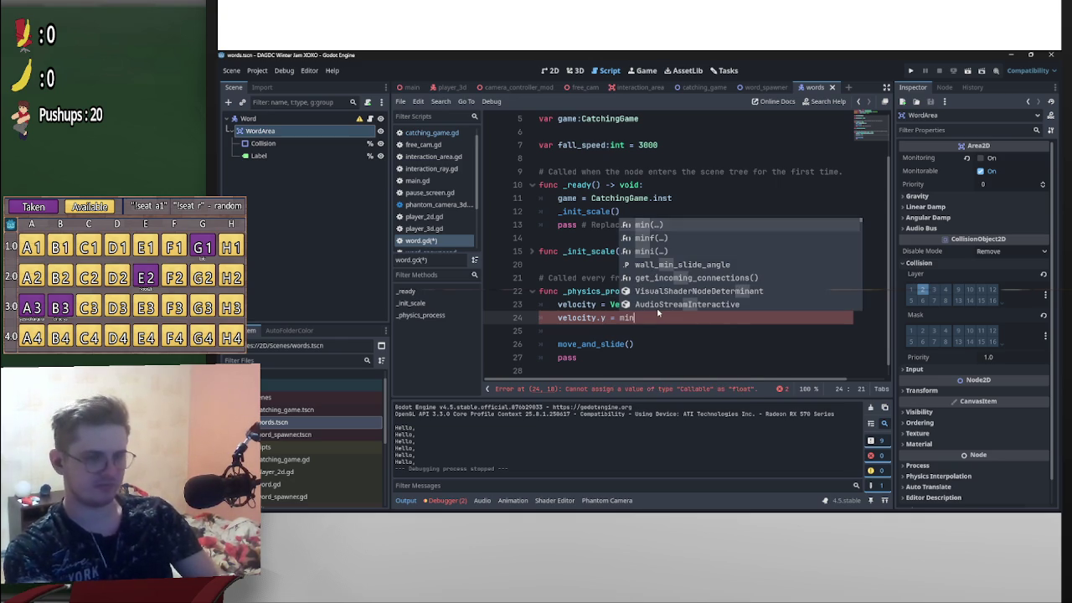
pyautogui.press('Return')
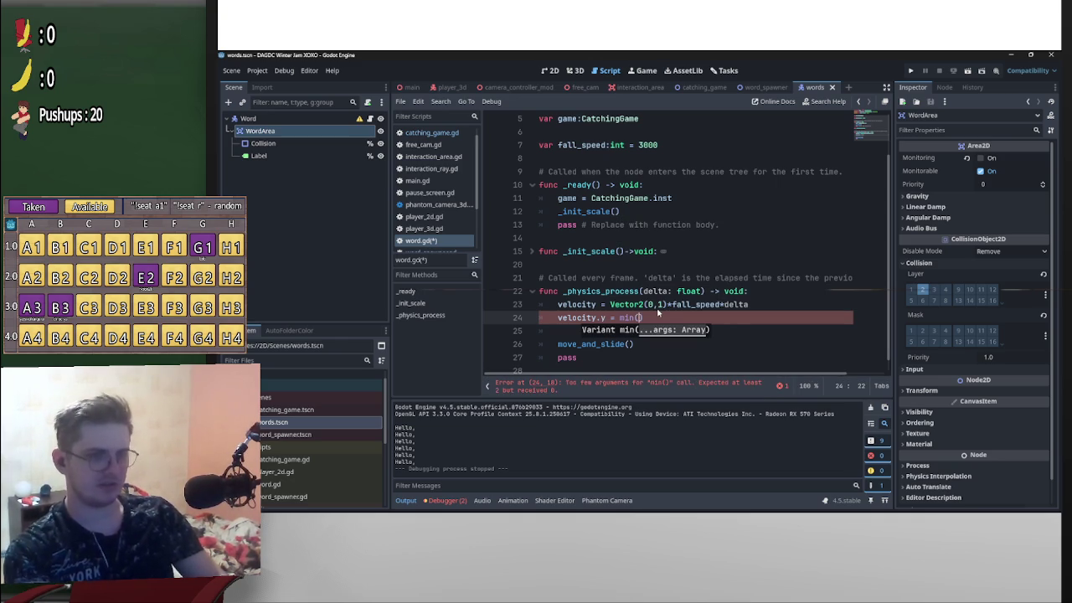
# - Put velocity.y inside min(), dropping a trial 250 limit
pyautogui.moveTo(605, 319)
pyautogui.mouseDown()
pyautogui.moveTo(558, 319)
pyautogui.moveTo(637, 319)
pyautogui.mouseUp()
pyautogui.write('velocity.y')
pyautogui.click(691, 318)
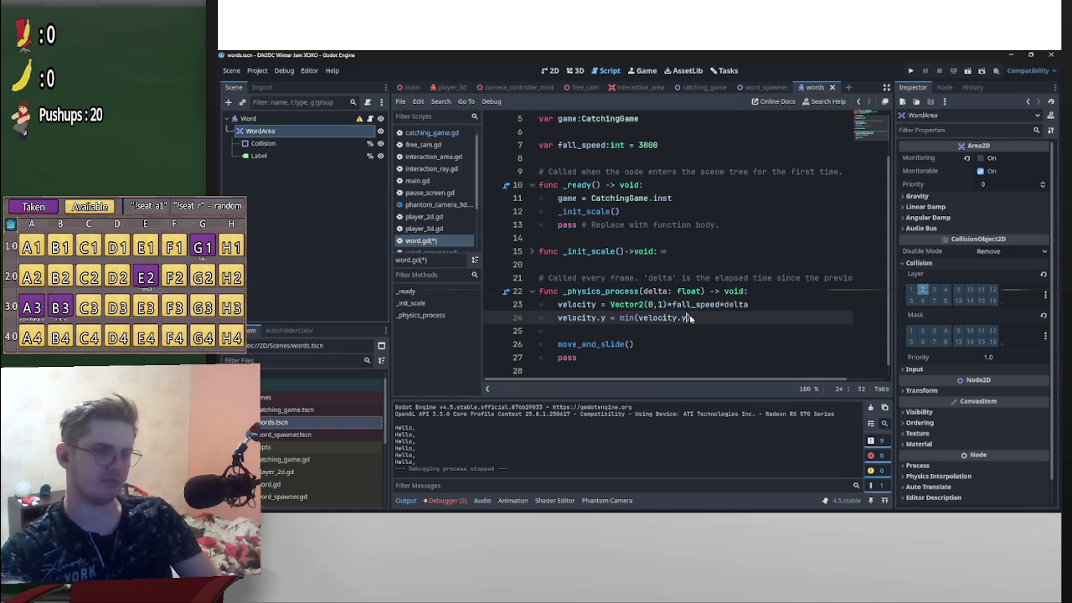
pyautogui.write(',')
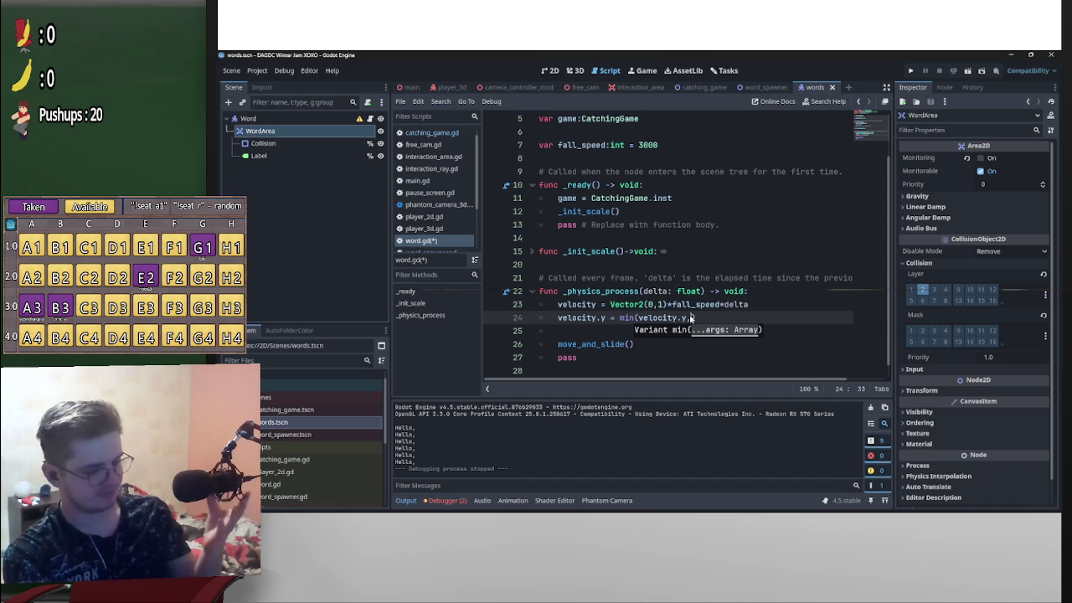
pyautogui.write('250')
pyautogui.press('BackSpace')
pyautogui.press('BackSpace')
pyautogui.press('BackSpace')
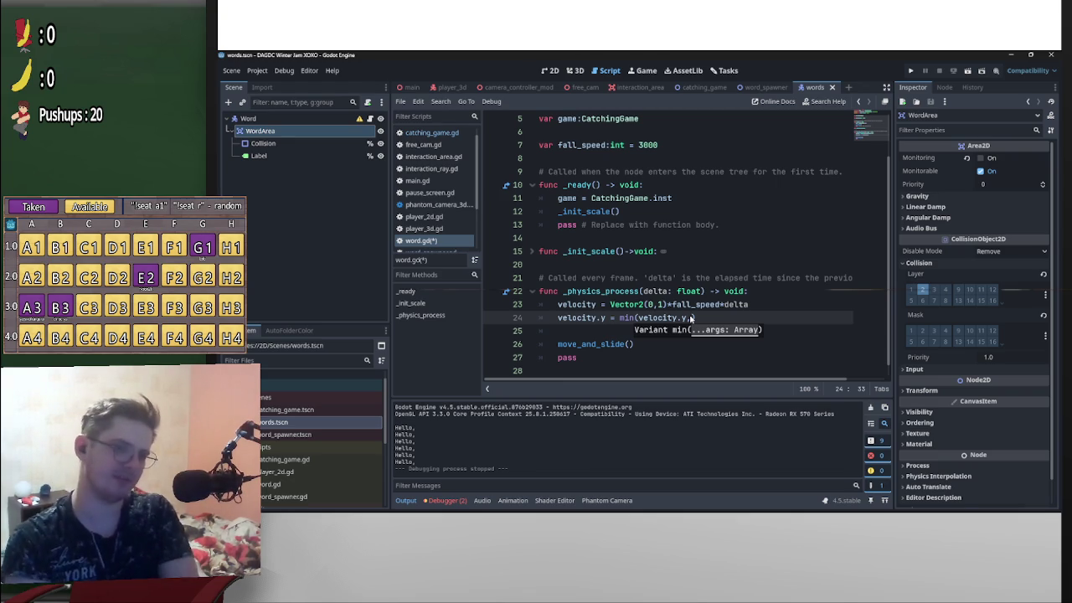
pyautogui.press('BackSpace')
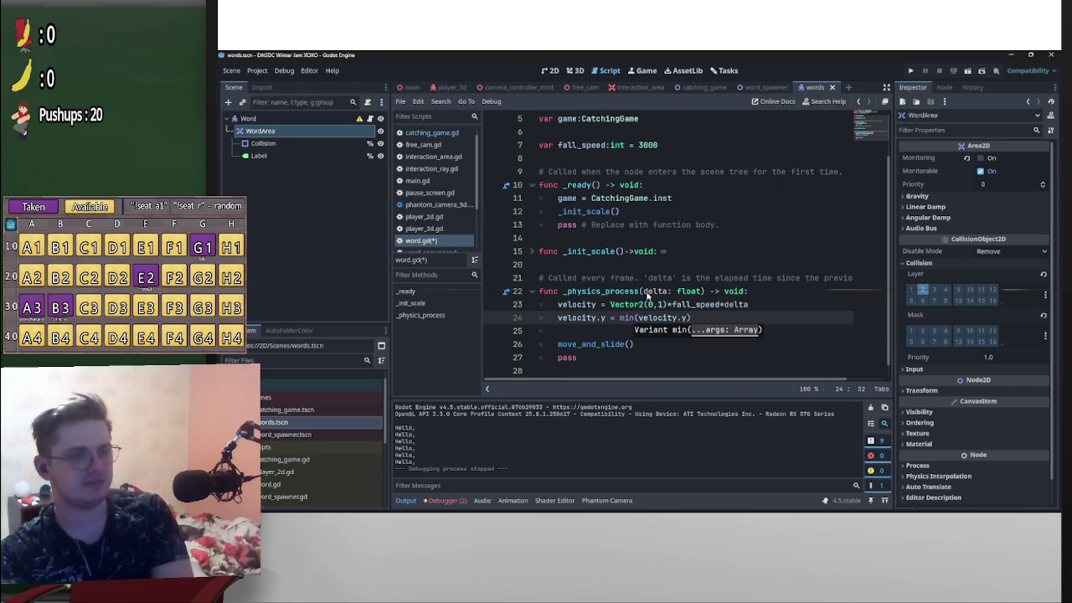
# - Open two blank lines above the velocity line in _physics_process
pyautogui.click(565, 304)
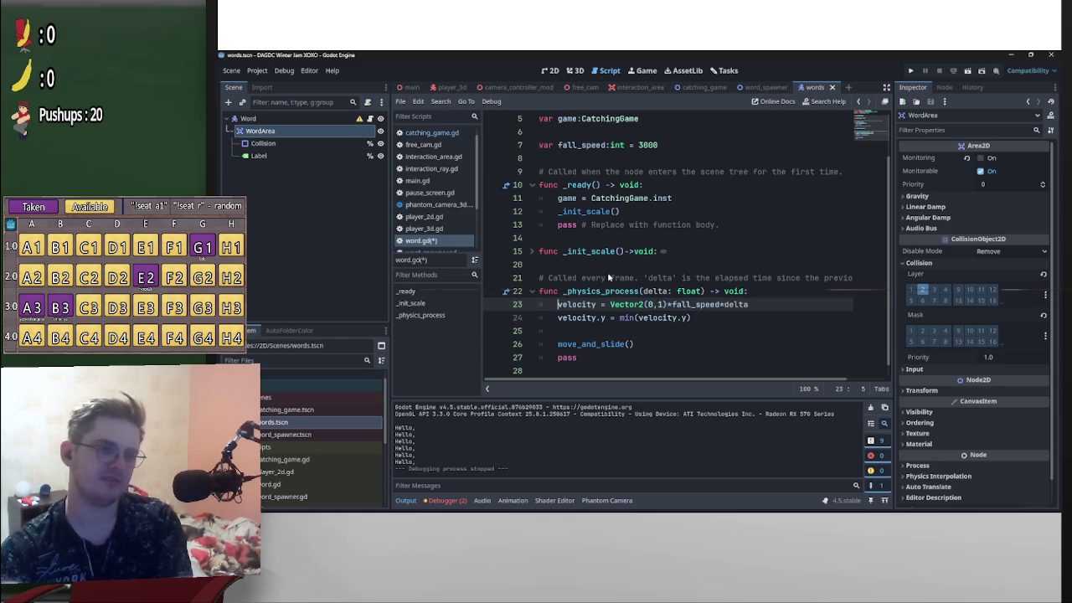
pyautogui.press('Return')
pyautogui.press('Return')
pyautogui.press('Up')
pyautogui.press('Up')
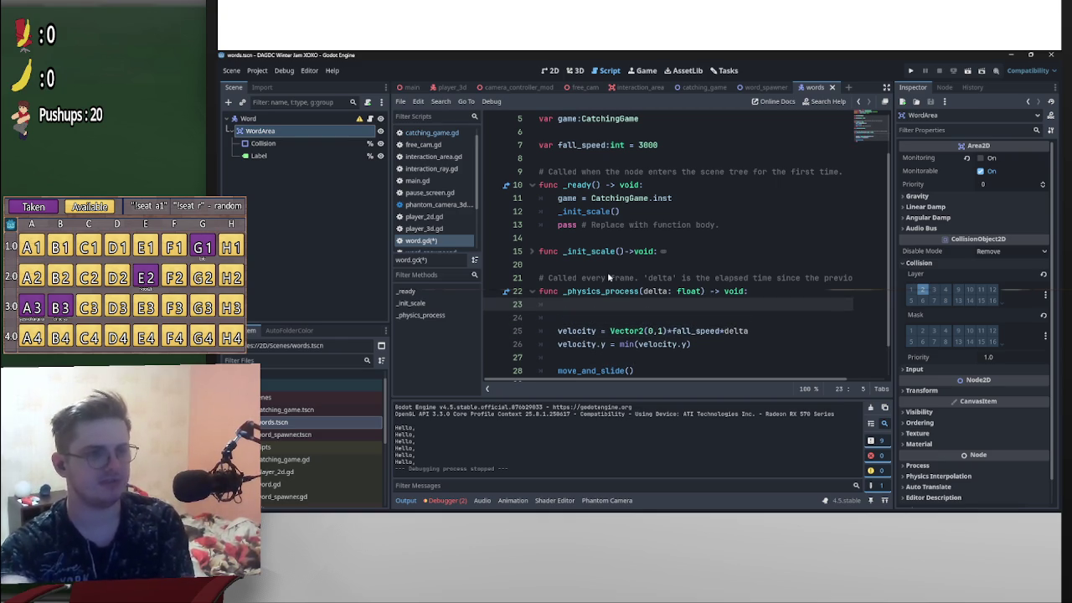
# - Change fall_speed in word.gd from 3000 to 10000
pyautogui.click(641, 147)
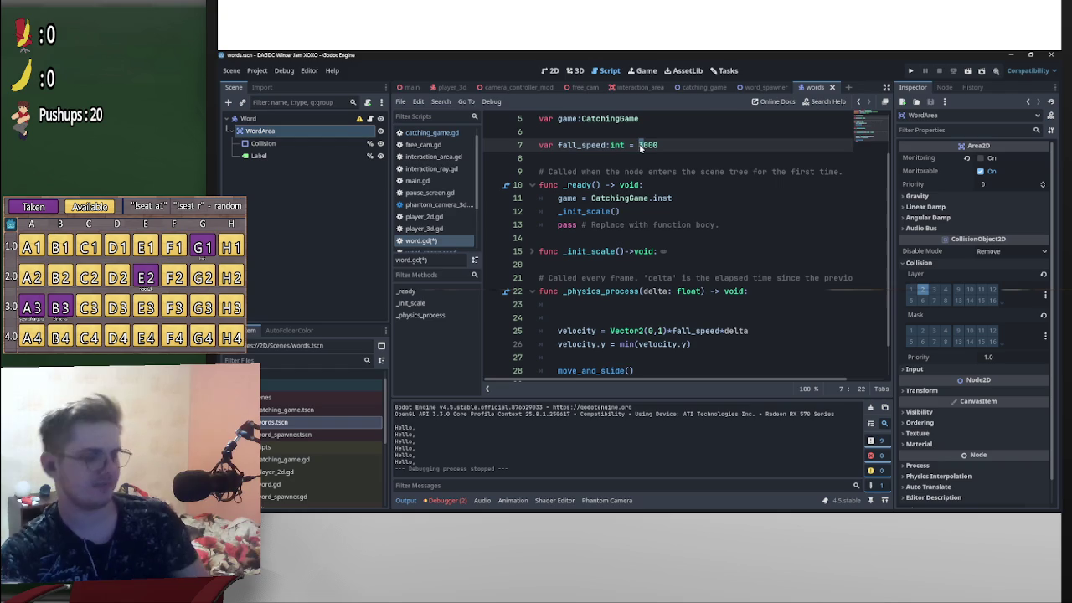
pyautogui.press('Delete')
pyautogui.write('10')
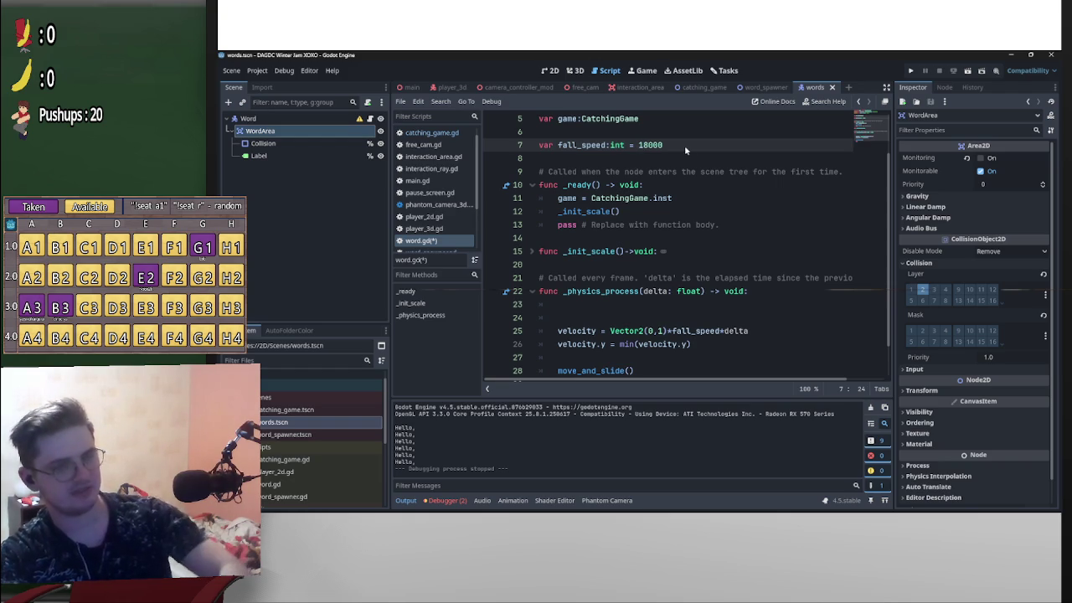
# - Write var current_speed = int(game.game_timer.time_left) in _physics_process
pyautogui.click(599, 307)
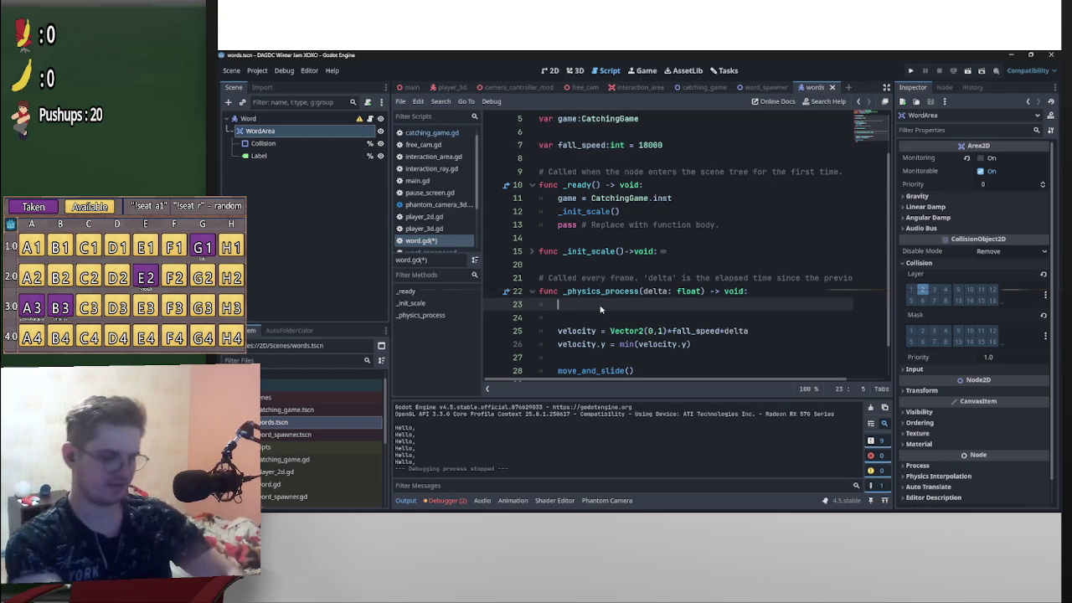
pyautogui.write('var current_speed')
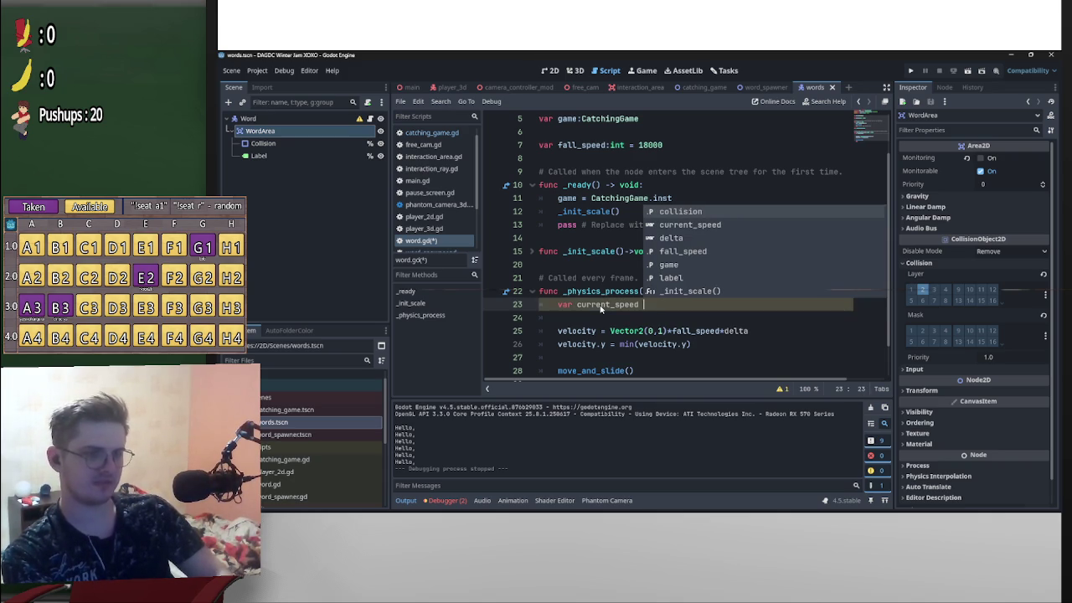
pyautogui.write(' =')
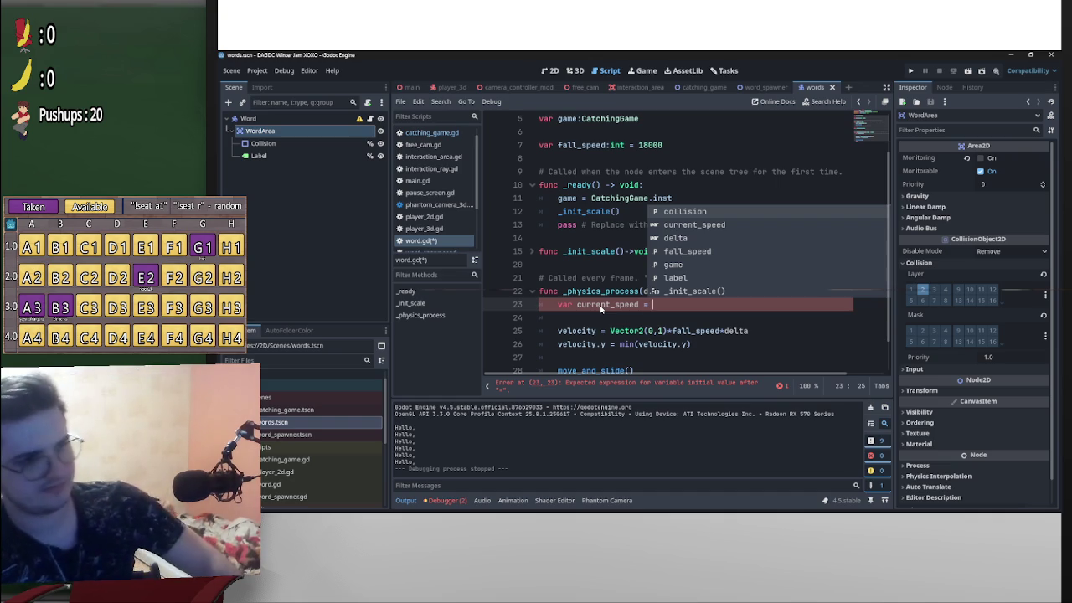
pyautogui.write('int(')
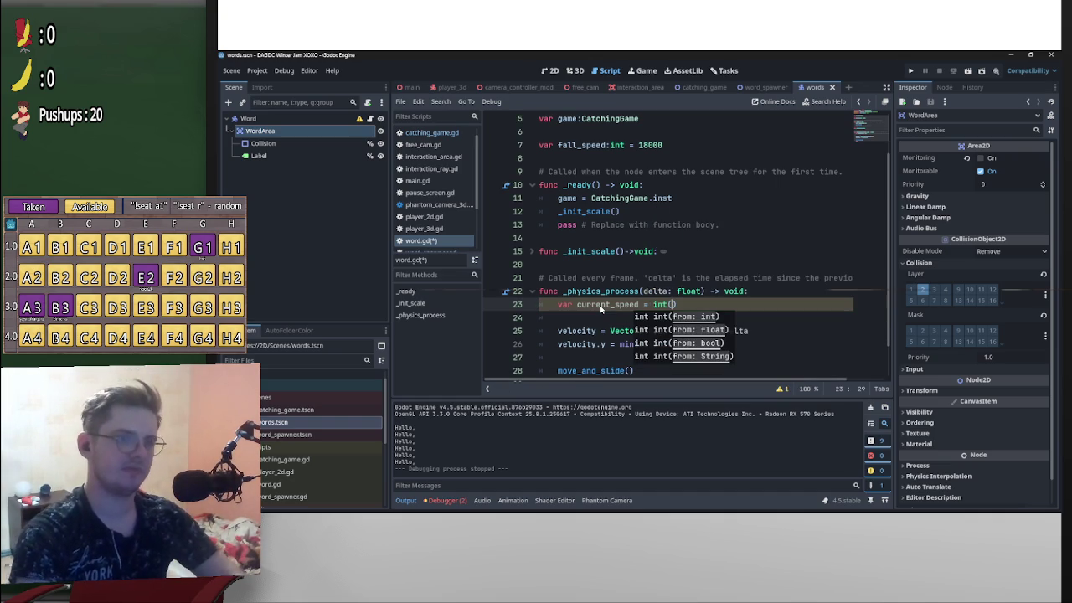
pyautogui.write('game.t')
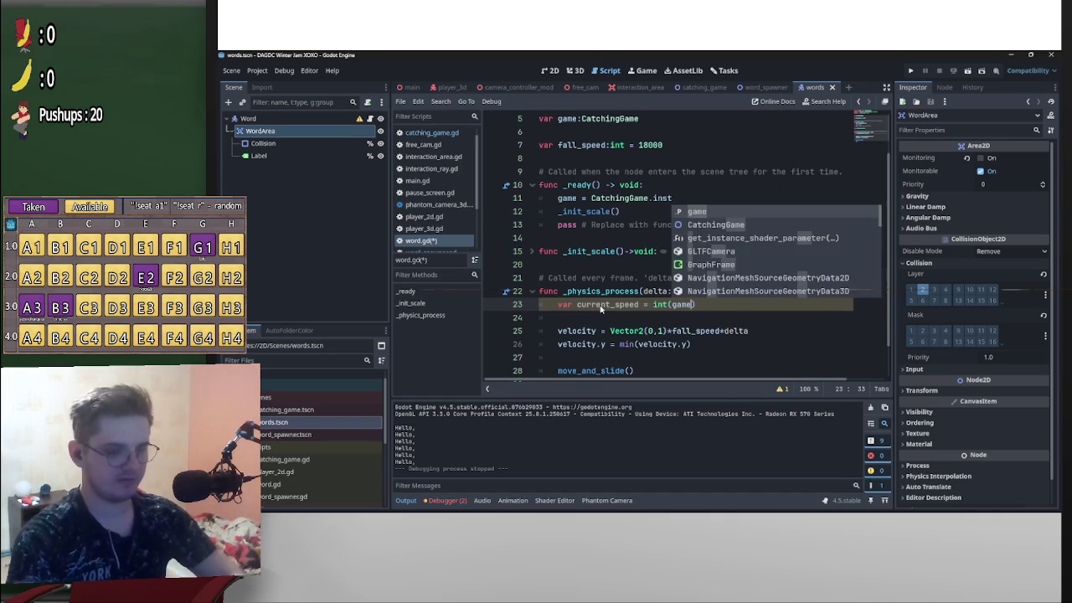
pyautogui.write('im')
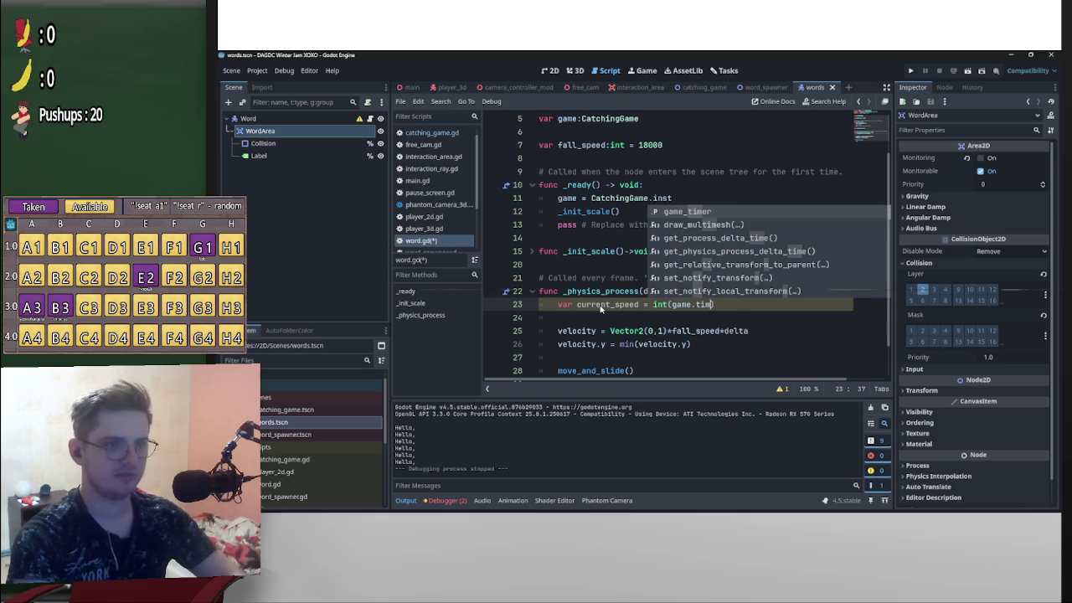
pyautogui.press('Return')
pyautogui.write('.tim')
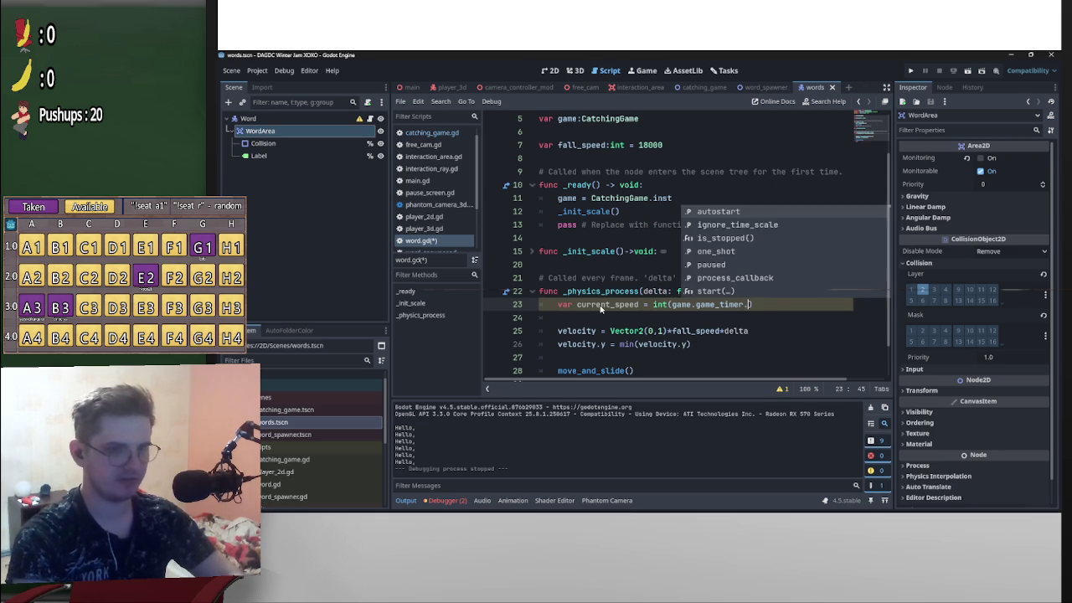
pyautogui.press('Down')
pyautogui.press('Return')
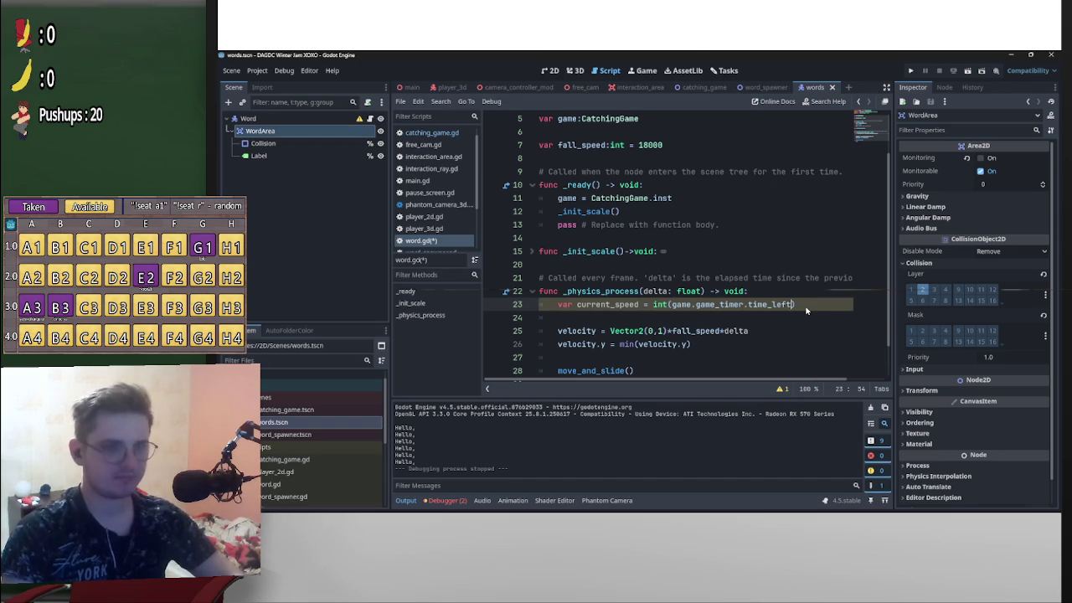
# - Give current_speed an explicit :int type
pyautogui.click(654, 306)
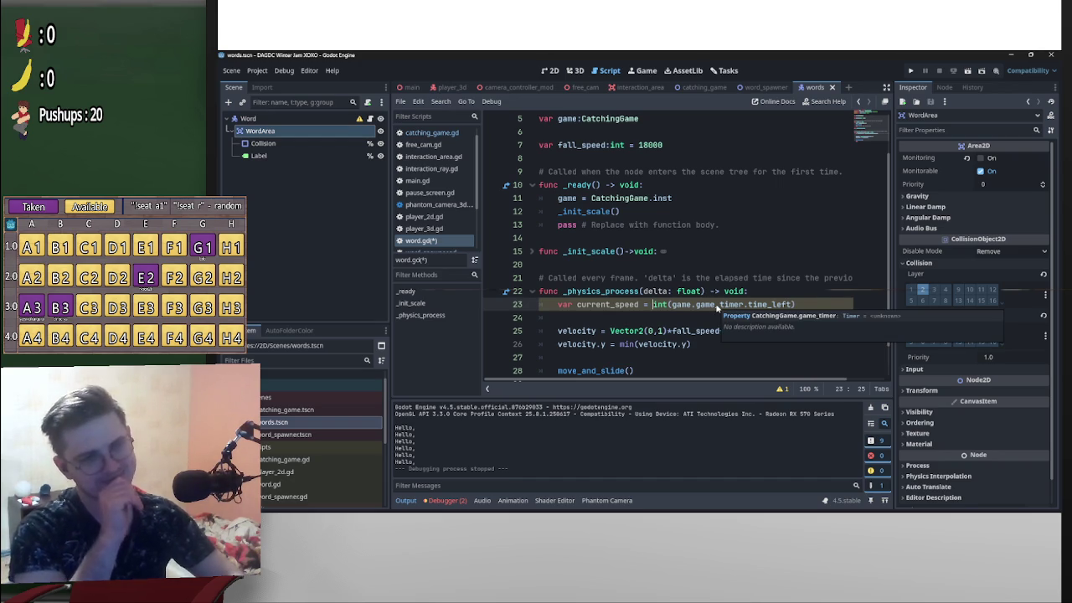
pyautogui.click(639, 306)
pyautogui.write(':intt')
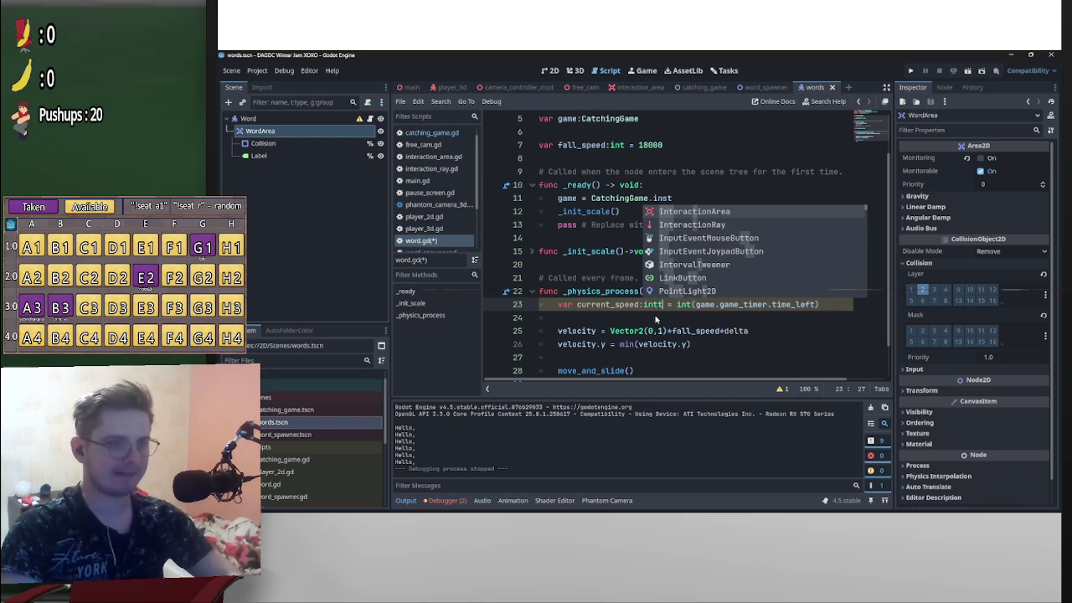
pyautogui.press('BackSpace')
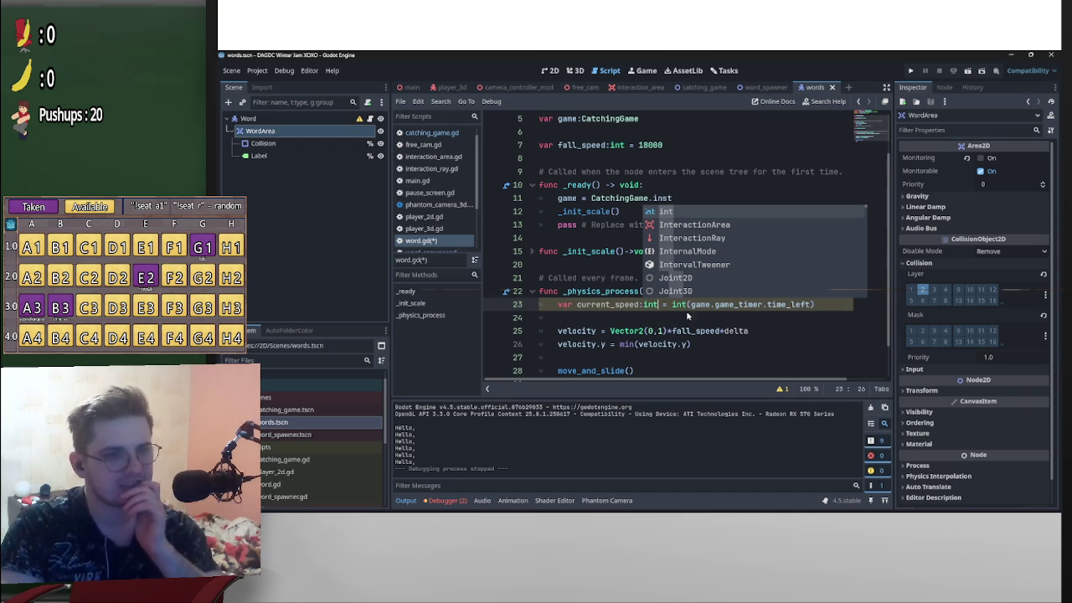
pyautogui.click(672, 305)
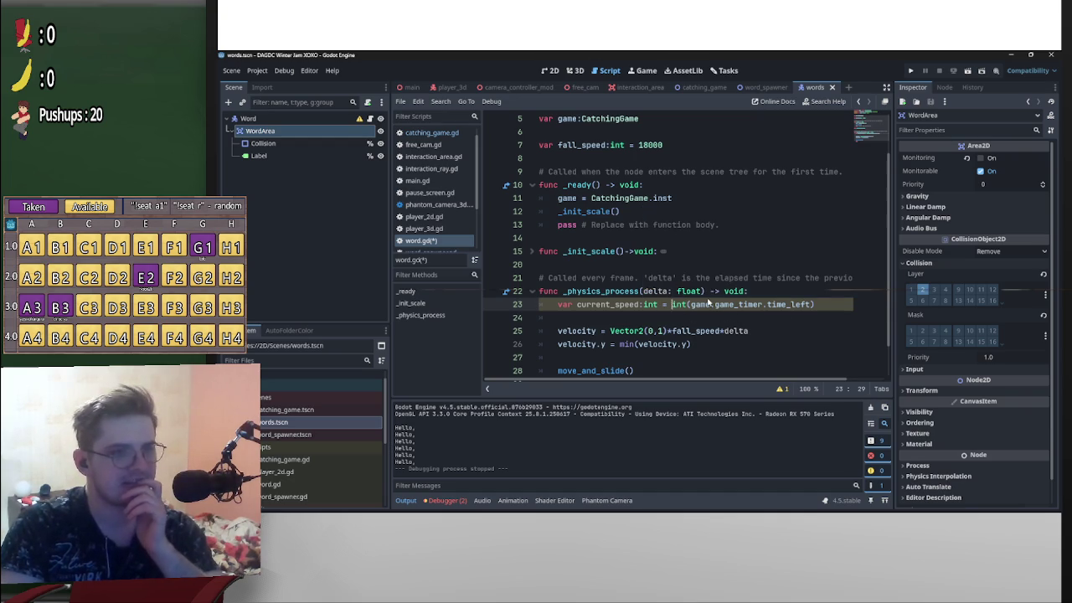